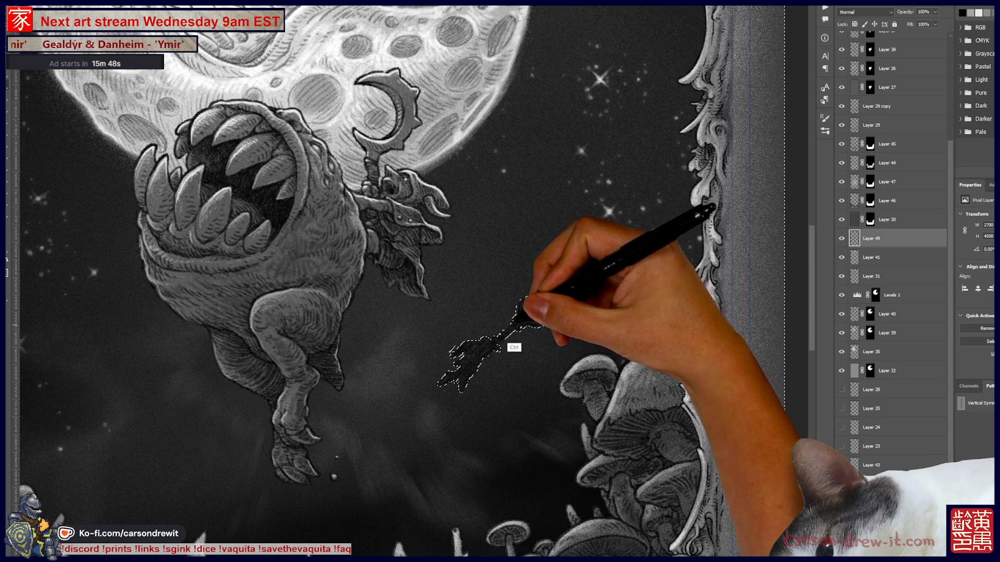
- Deselect and sketch an orb-topped staff beside the leaping creature, undoing the stray strokes
{"action": "key", "text": "ctrl+d"}
{"action": "key", "text": "ctrl+minus"}
{"action": "key", "text": "ctrl+minus"}
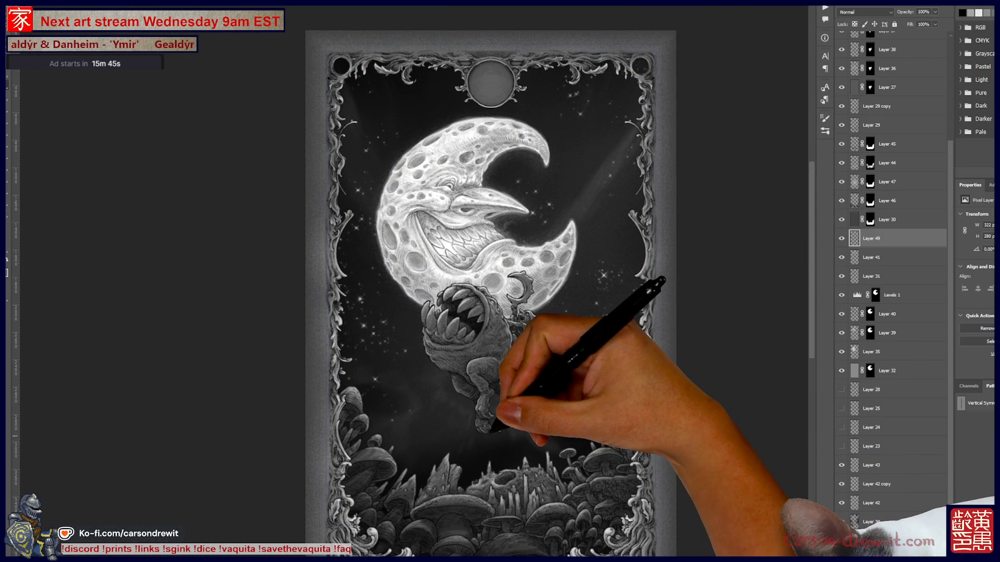
{"action": "key", "text": "ctrl+plus"}
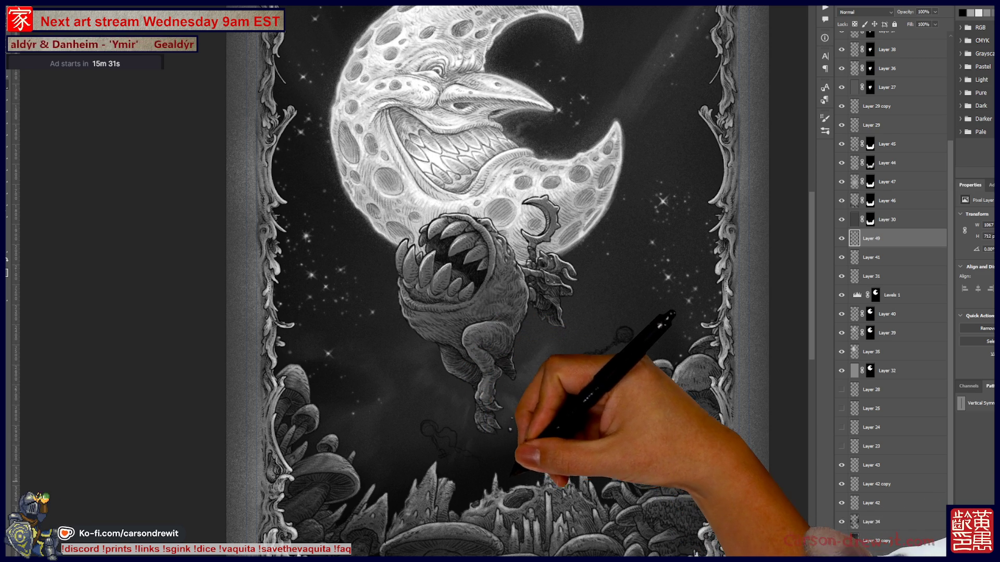
{"action": "left_click_drag", "start_coordinate": [620, 331], "coordinate": [588, 359]}
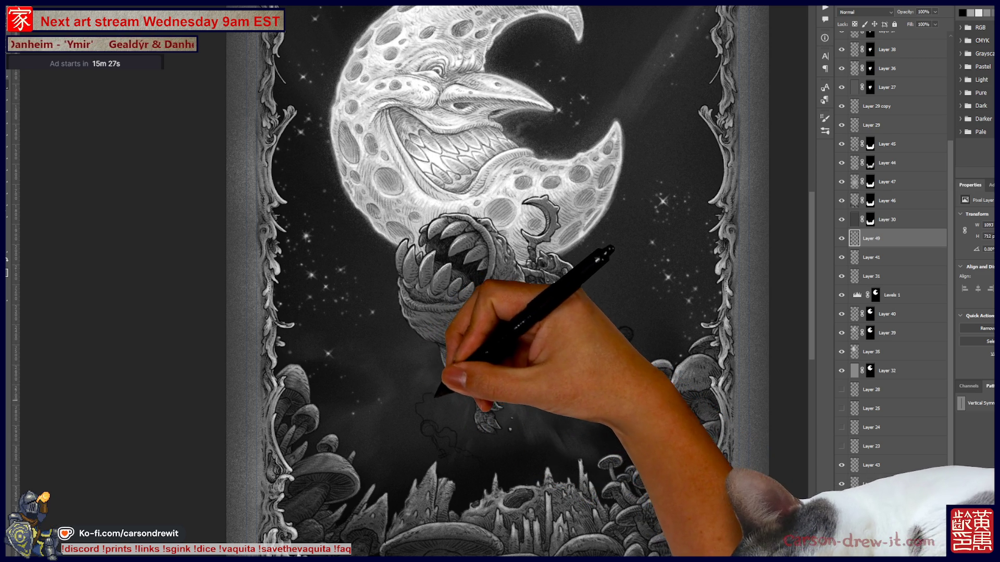
{"action": "left_click_drag", "start_coordinate": [573, 372], "coordinate": [632, 312]}
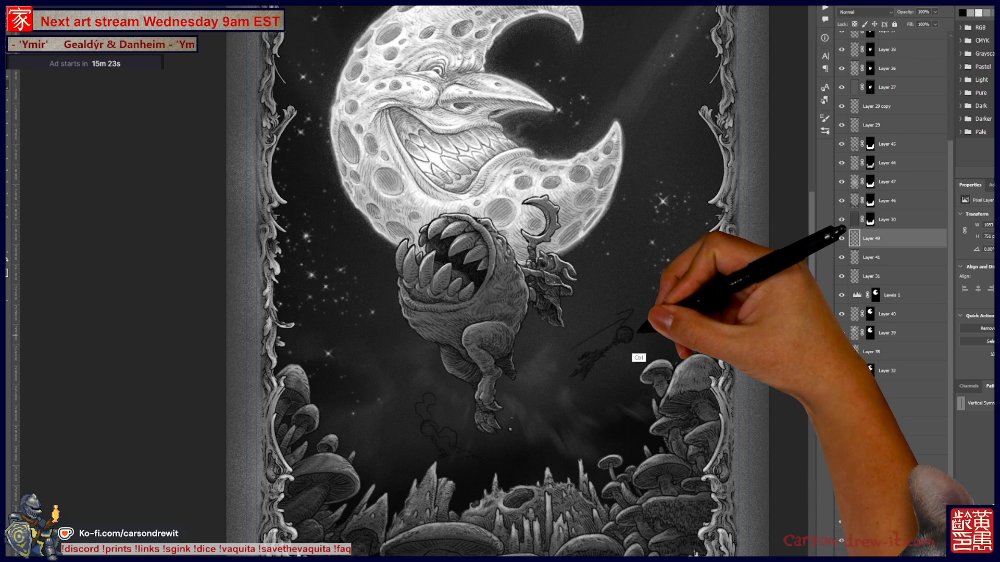
{"action": "key", "text": "ctrl+z"}
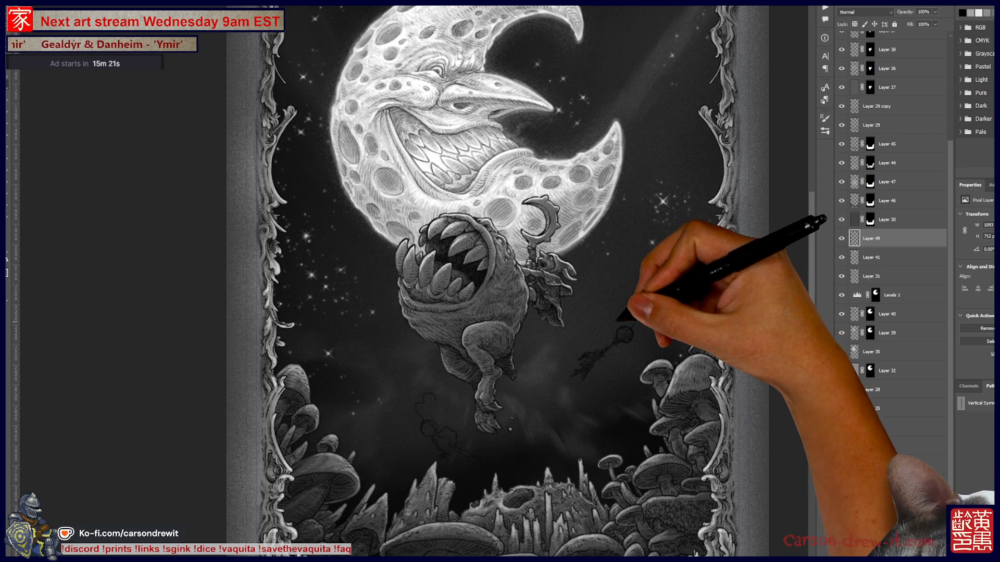
{"action": "key", "text": "ctrl"}
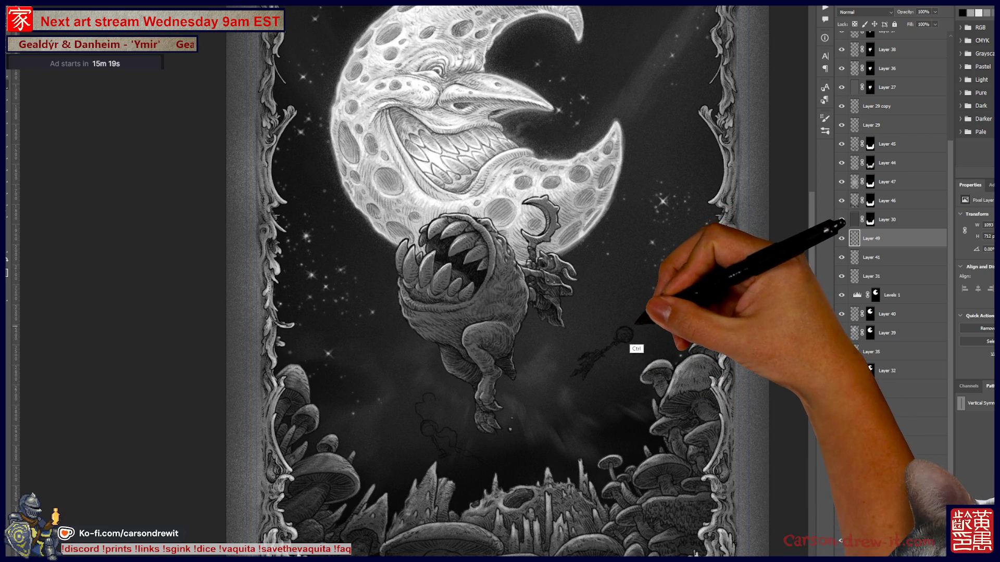
{"action": "left_click_drag", "start_coordinate": [625, 333], "coordinate": [645, 311]}
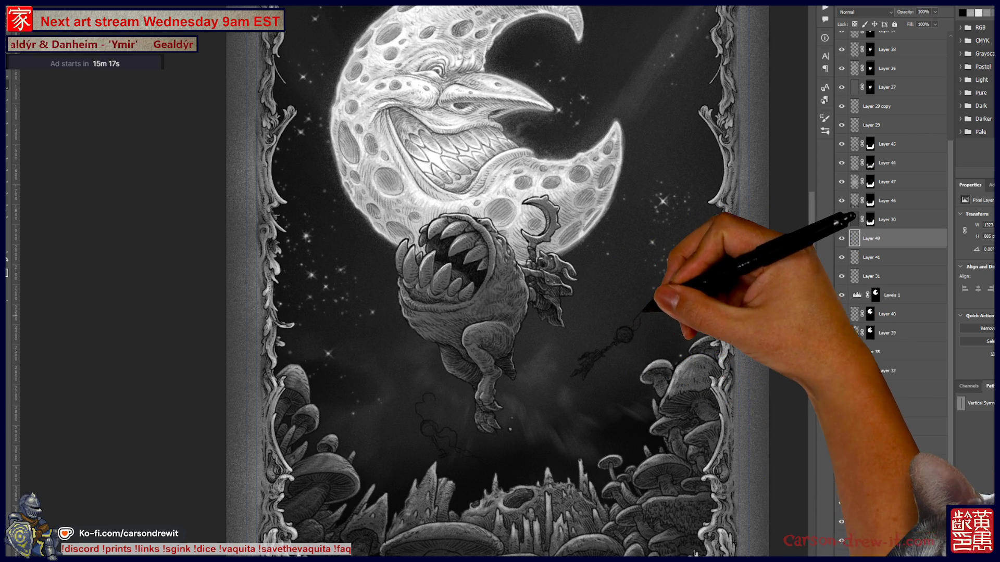
{"action": "key", "text": "ctrl"}
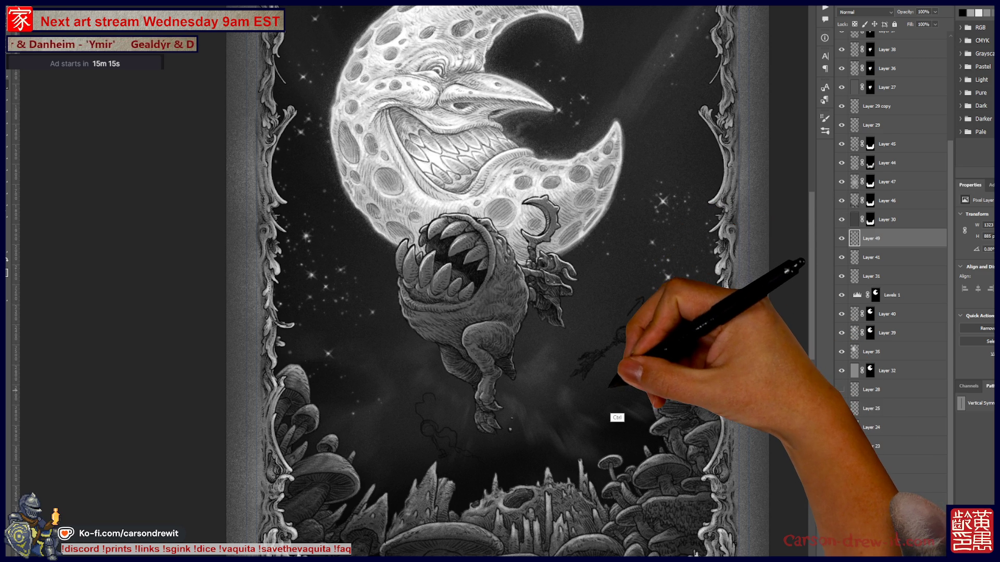
{"action": "key", "text": "ctrl+z"}
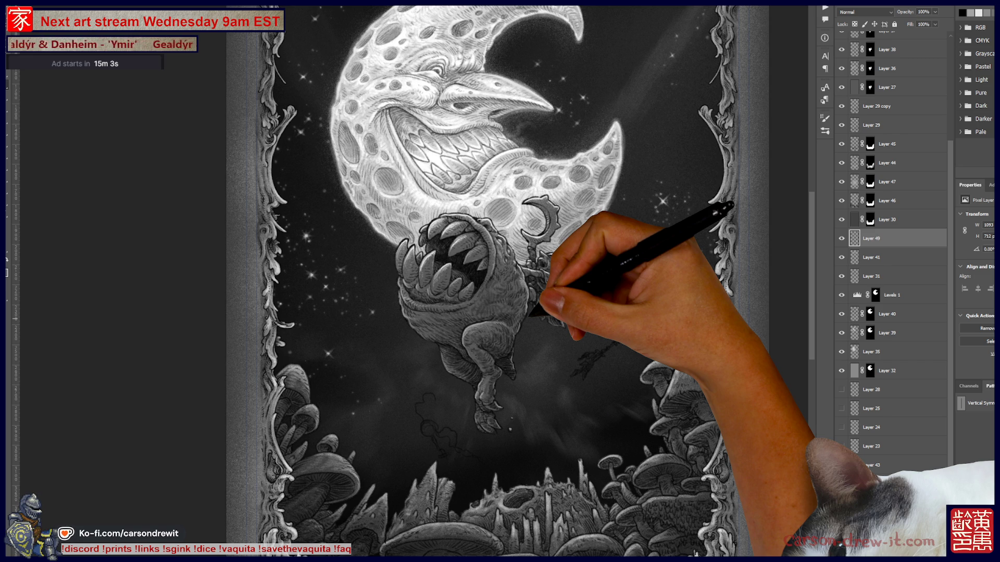
- Scale the staff sketch down slightly
{"action": "left_click_drag", "start_coordinate": [536, 446], "coordinate": [547, 447]}
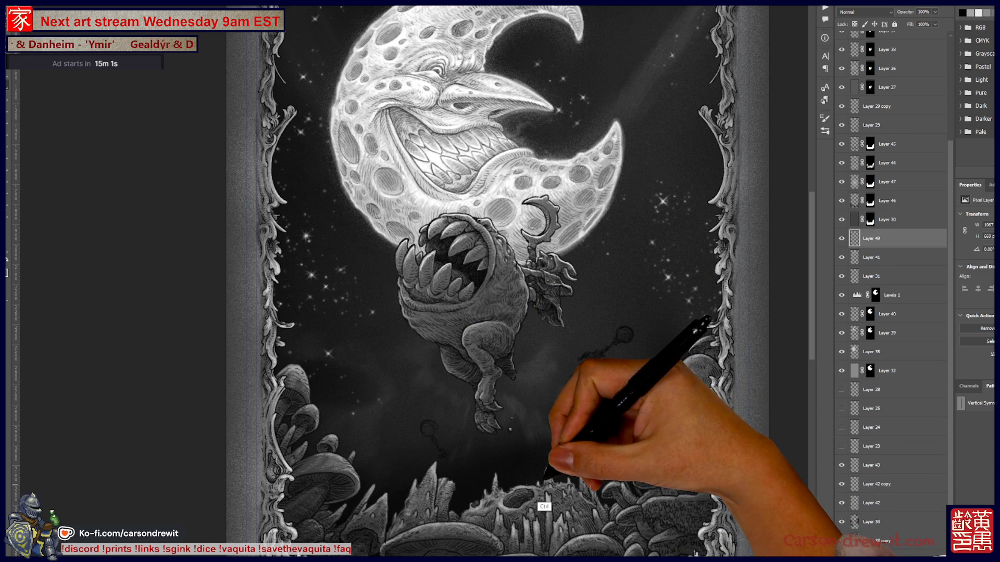
{"action": "left_click_drag", "start_coordinate": [545, 506], "coordinate": [545, 509]}
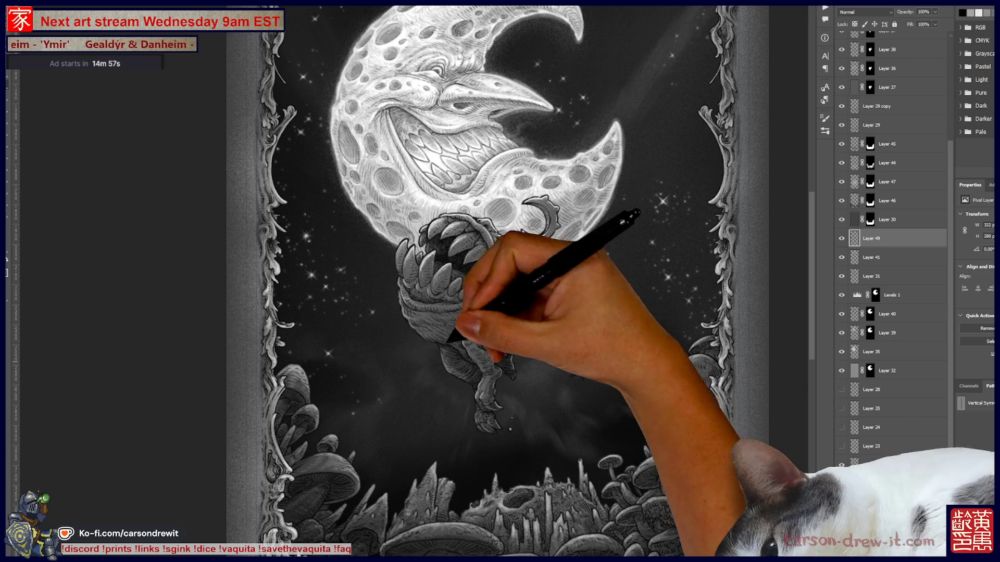
{"action": "left_click_drag", "start_coordinate": [500, 354], "coordinate": [468, 380]}
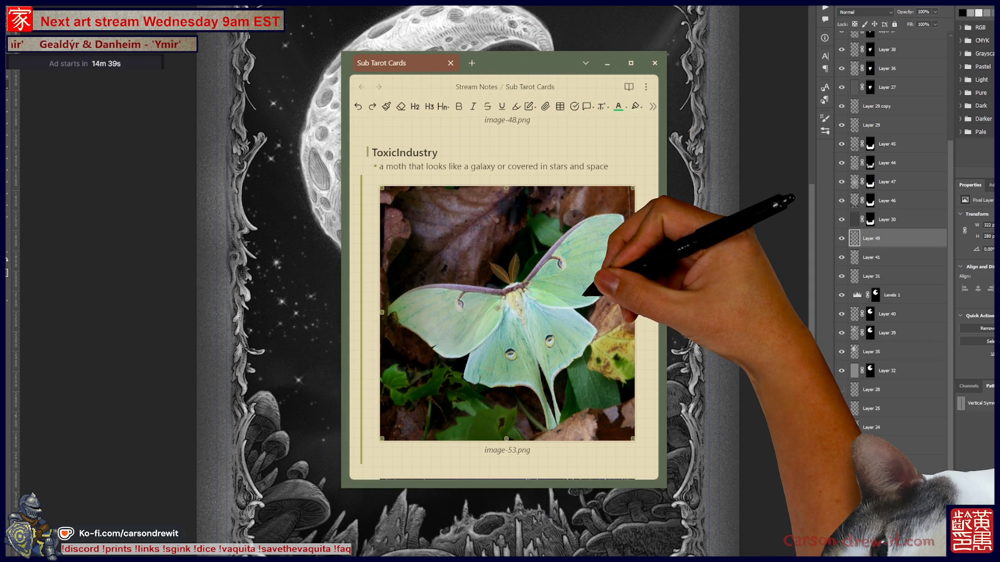
- Scroll through the luna moth references in the Sub Tarot Cards note and drag the window aside
{"action": "scroll", "coordinate": [504, 297], "scroll_direction": "down", "scroll_amount": 9}
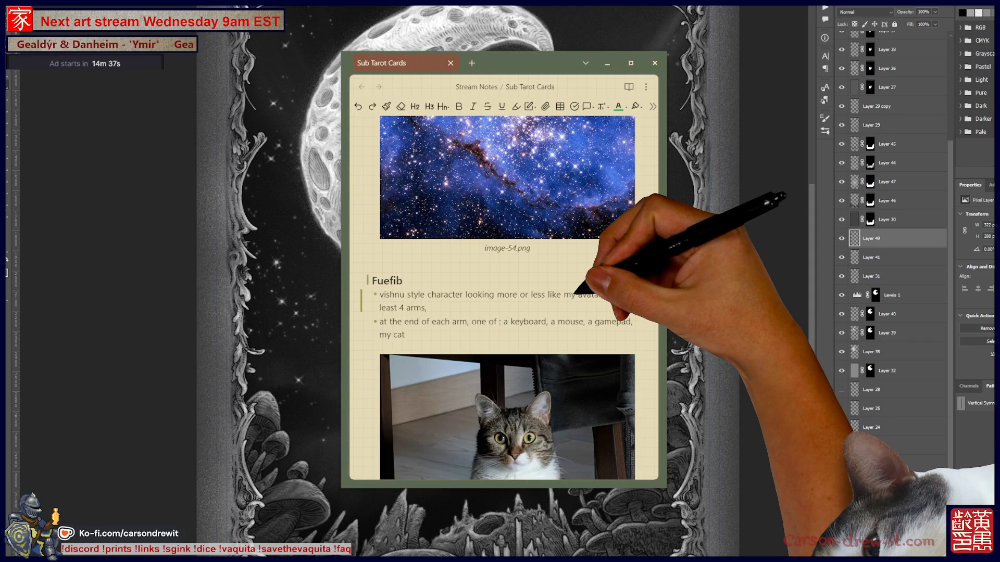
{"action": "scroll", "coordinate": [504, 296], "scroll_direction": "up", "scroll_amount": 9}
{"action": "scroll", "coordinate": [504, 297], "scroll_direction": "up", "scroll_amount": 3}
{"action": "scroll", "coordinate": [503, 297], "scroll_direction": "down", "scroll_amount": 3}
{"action": "left_click_drag", "start_coordinate": [521, 63], "coordinate": [485, 68]}
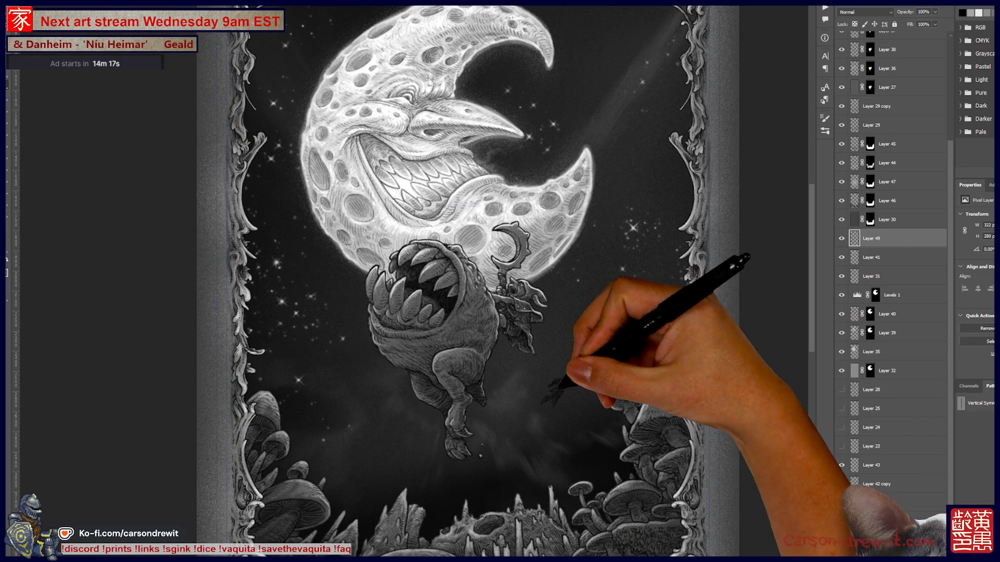
- Draw a round orb head at the staff's upper end after undoing two failed circle attempts
{"action": "key", "text": "ctrl+plus"}
{"action": "key", "text": "ctrl+plus"}
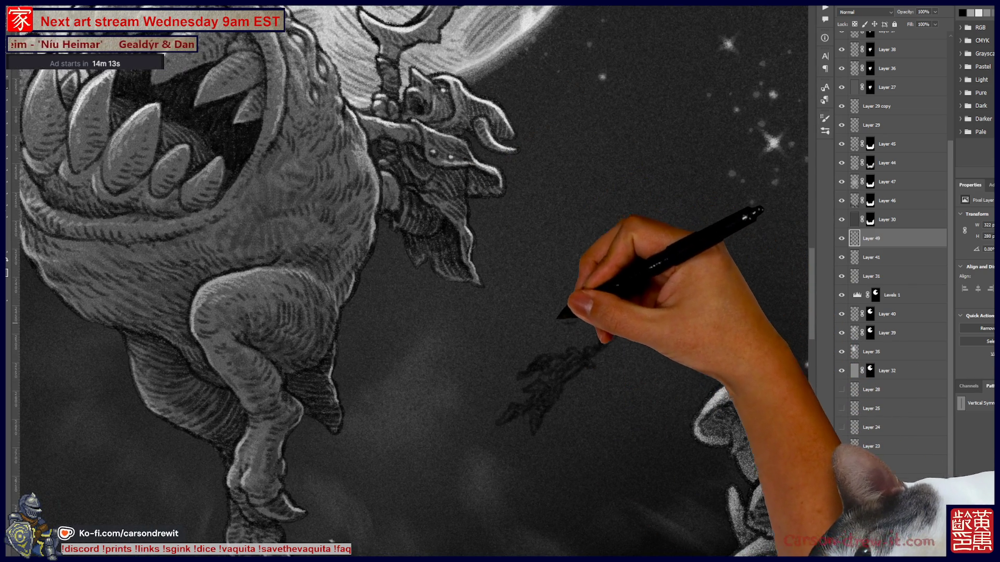
{"action": "mouse_move", "coordinate": [478, 357]}
{"action": "left_mouse_down"}
{"action": "mouse_move", "coordinate": [453, 364]}
{"action": "mouse_move", "coordinate": [514, 357]}
{"action": "left_mouse_up"}
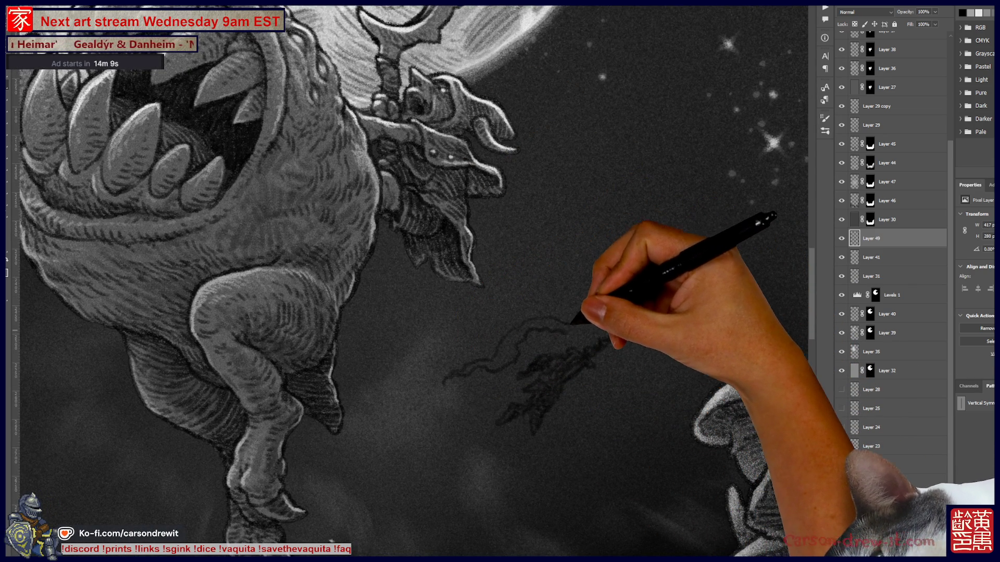
{"action": "left_click_drag", "start_coordinate": [650, 281], "coordinate": [645, 283]}
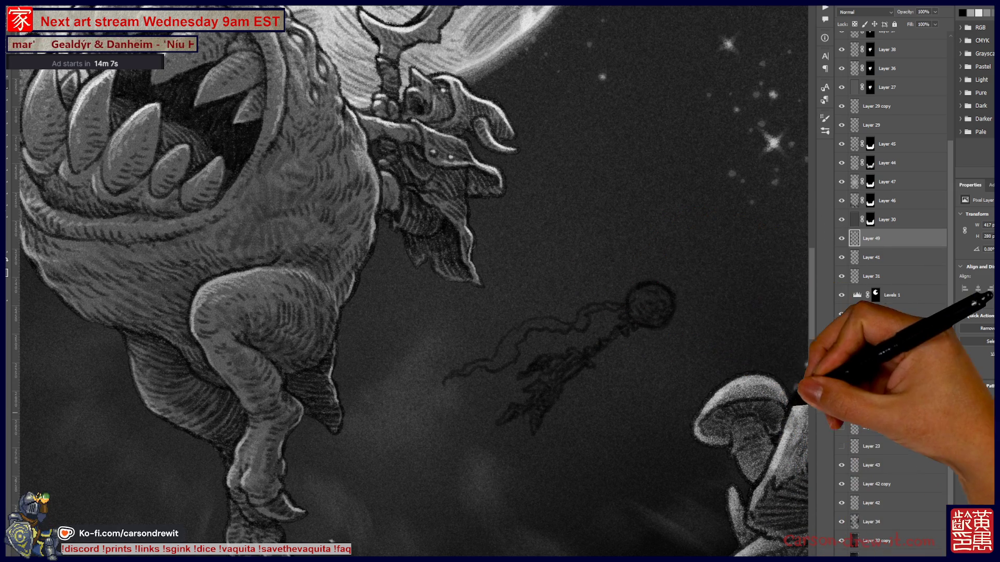
{"action": "key", "text": "ctrl+z"}
{"action": "key", "text": "ctrl+z"}
{"action": "key", "text": "ctrl+z"}
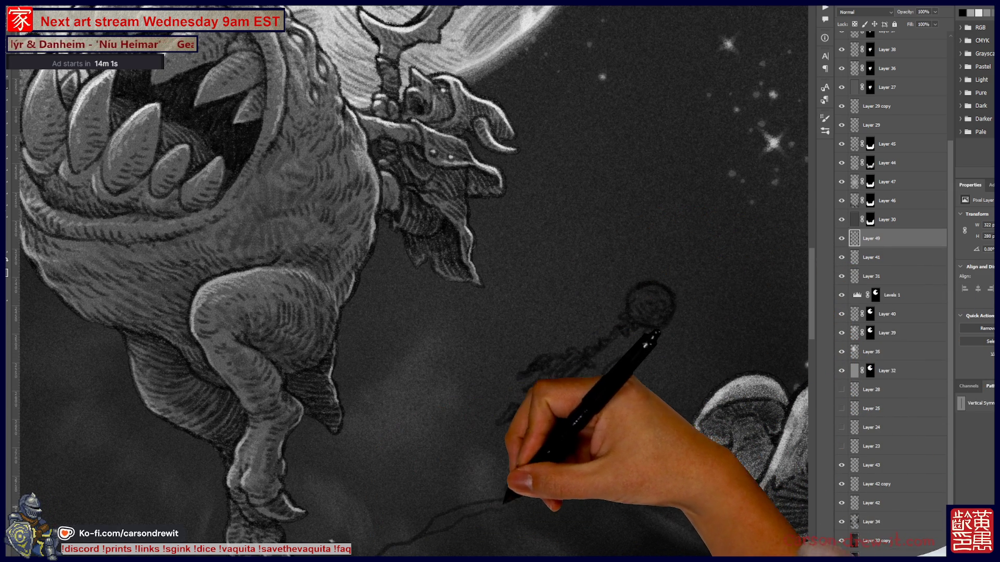
{"action": "left_click_drag", "start_coordinate": [651, 281], "coordinate": [646, 283]}
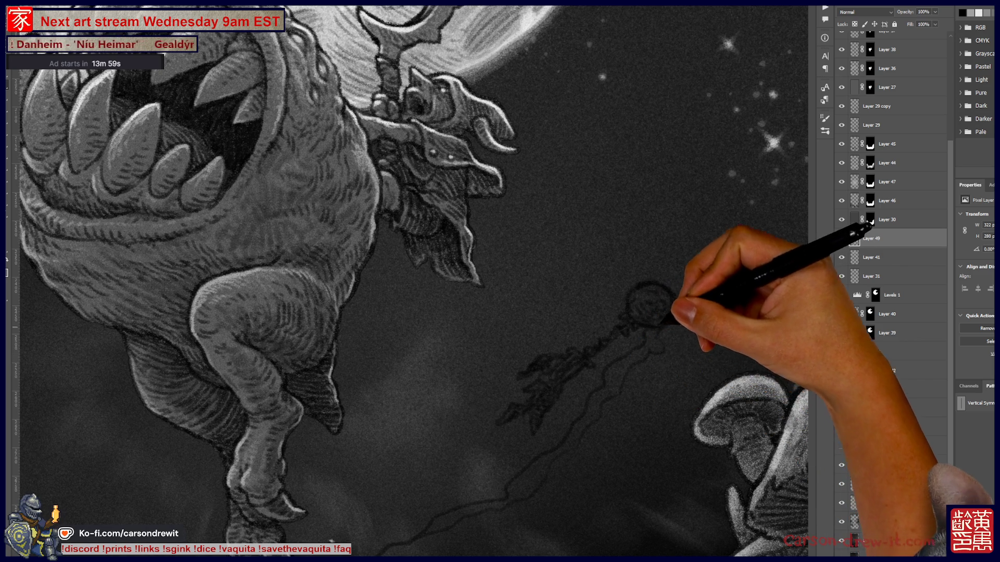
{"action": "key", "text": "ctrl+z"}
{"action": "key", "text": "ctrl+0"}
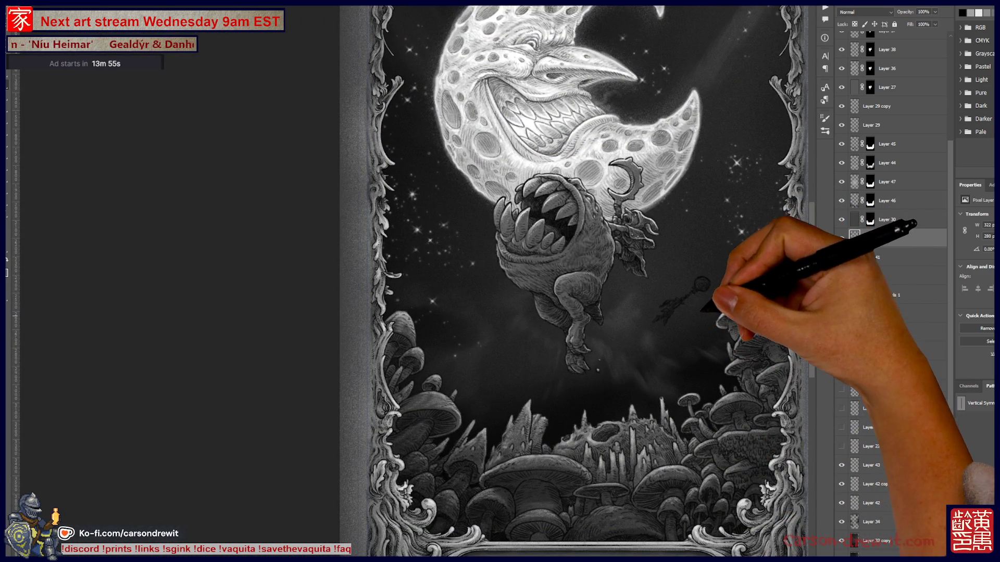
{"action": "scroll", "coordinate": [713, 281], "scroll_direction": "up", "scroll_amount": 1}
{"action": "scroll", "coordinate": [719, 274], "scroll_direction": "up", "scroll_amount": 2}
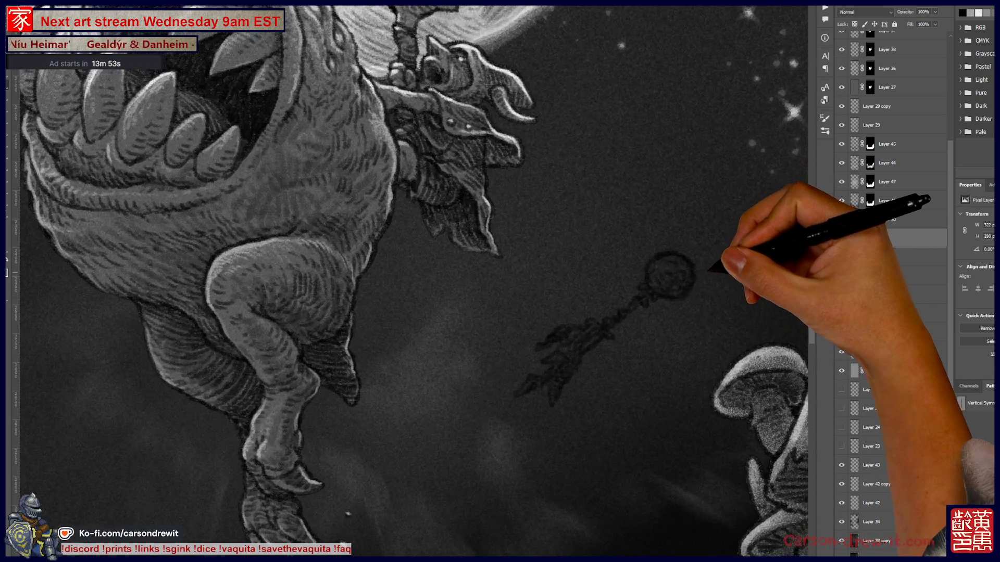
{"action": "left_click_drag", "start_coordinate": [653, 237], "coordinate": [640, 240]}
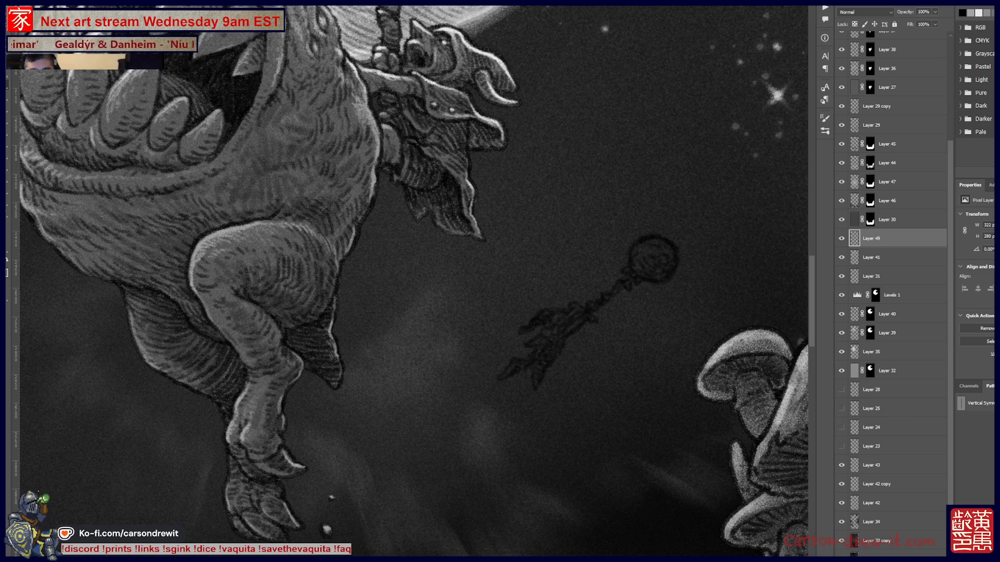
- Sign in to Stream Closed Captioner, start live en-CA captions, and move the browser aside
{"action": "key", "text": "alt+Tab"}
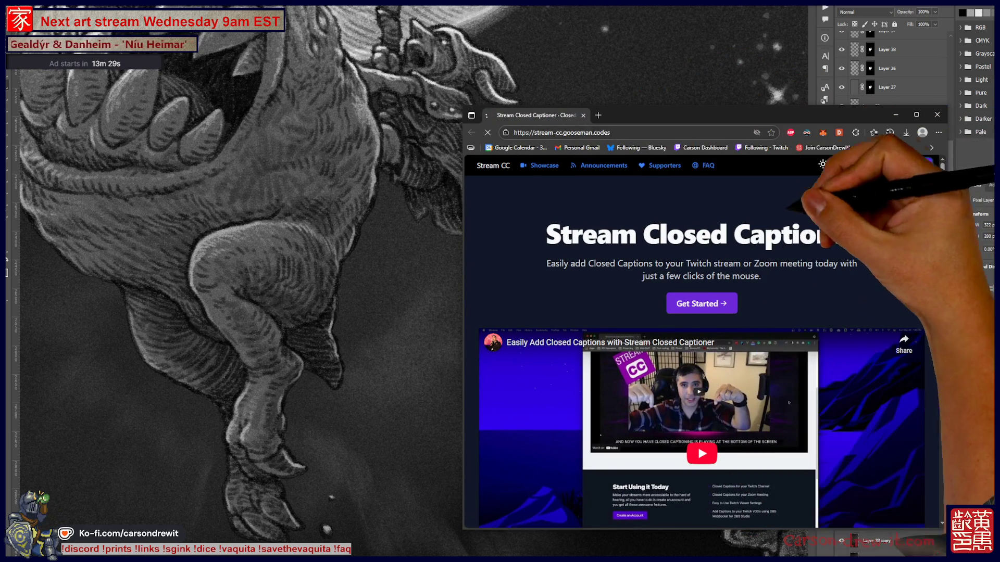
{"action": "left_click", "coordinate": [890, 165]}
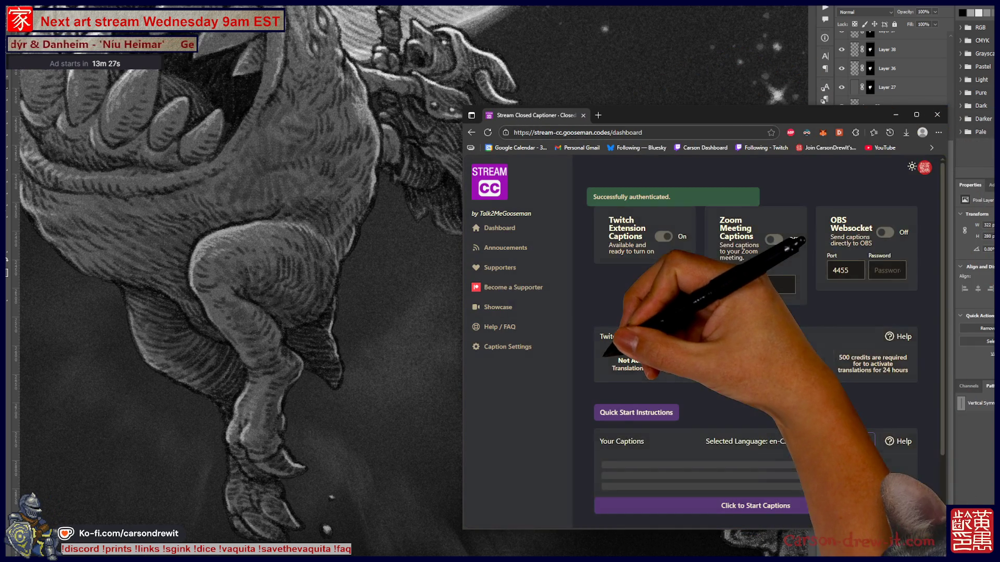
{"action": "scroll", "coordinate": [755, 338], "scroll_direction": "down", "scroll_amount": 3}
{"action": "left_click", "coordinate": [745, 423]}
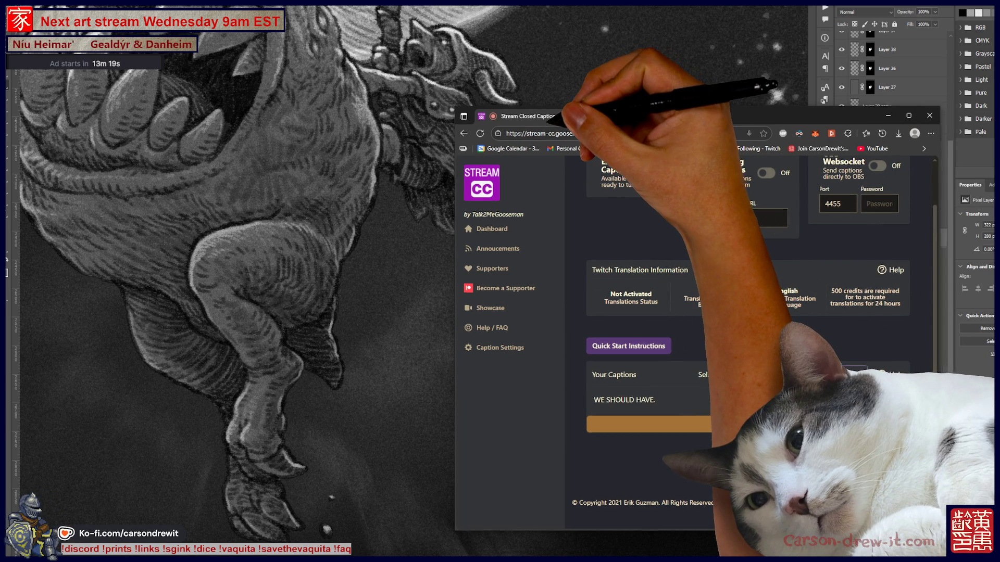
{"action": "left_click_drag", "start_coordinate": [624, 115], "coordinate": [421, 104]}
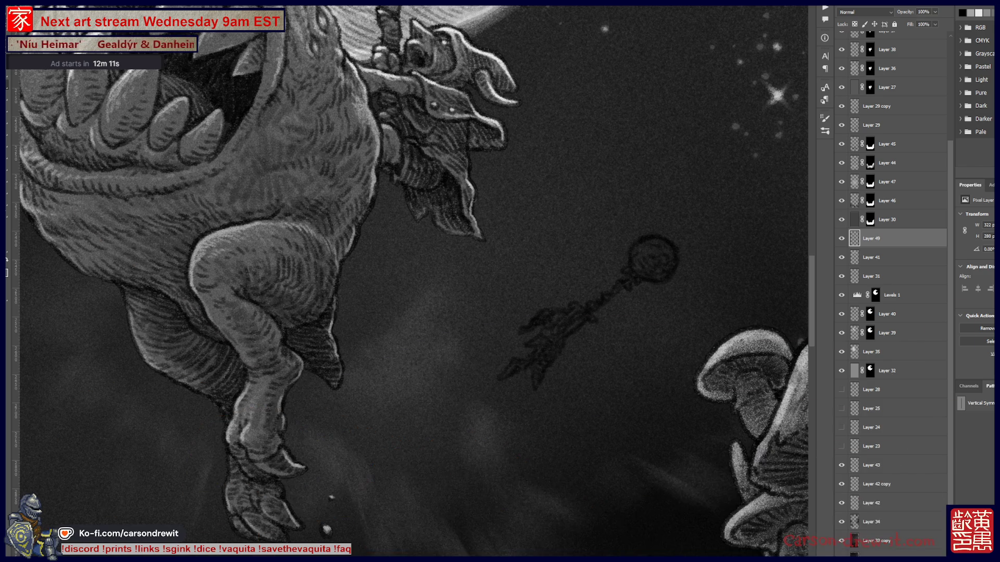
- Load Layer 49's staff-and-orb pixels as a selection
{"action": "left_click", "coordinate": [885, 238]}
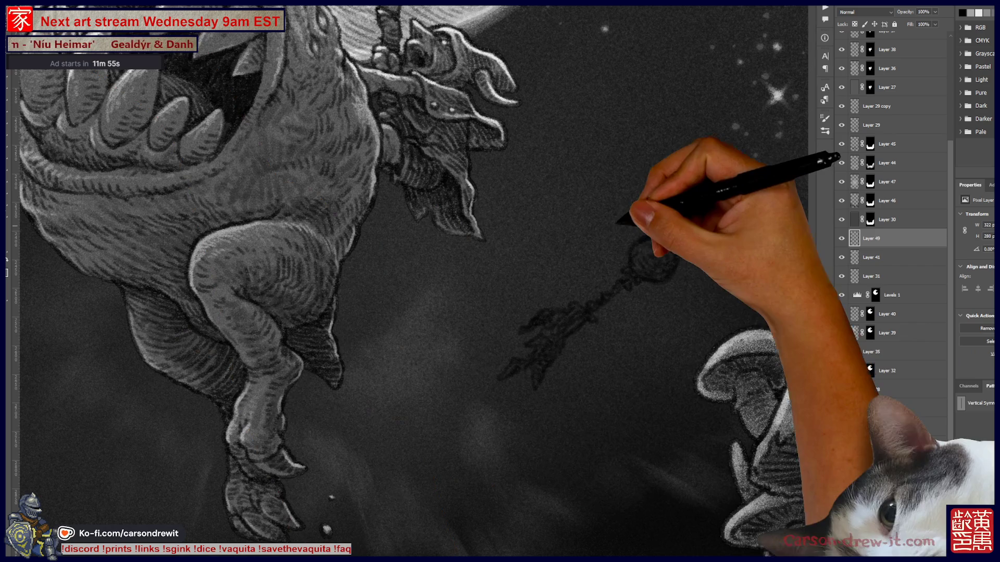
{"action": "left_click", "coordinate": [854, 238], "text": "ctrl"}
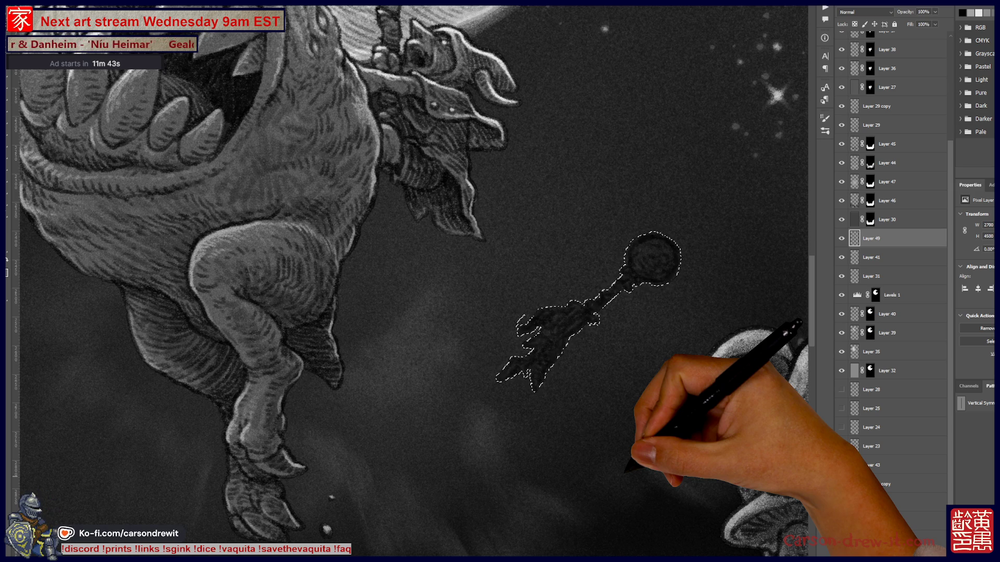
- Contract the staff-sketch selection by 2 pixels
{"action": "key", "text": "ctrl+alt+i"}
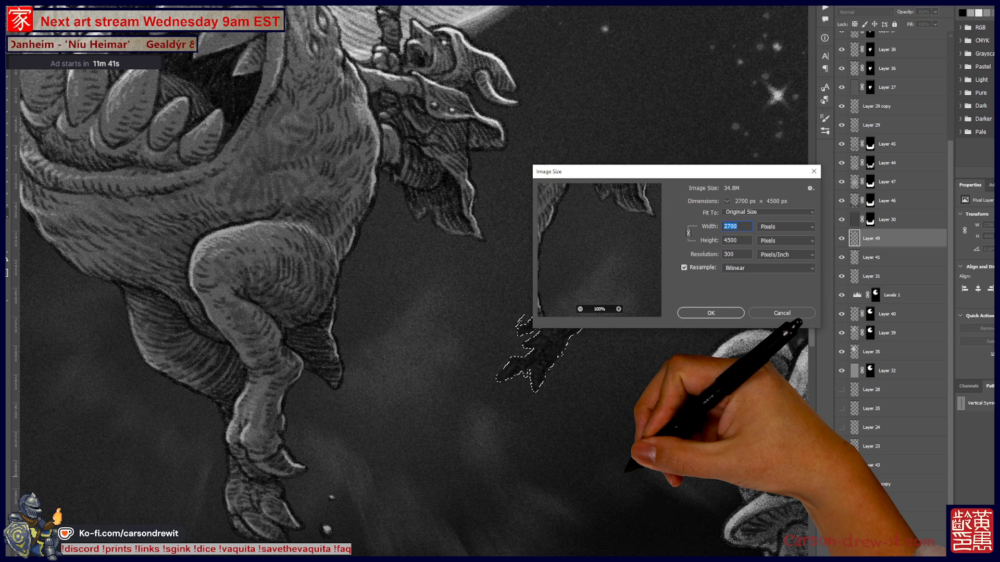
{"action": "key", "text": "Escape"}
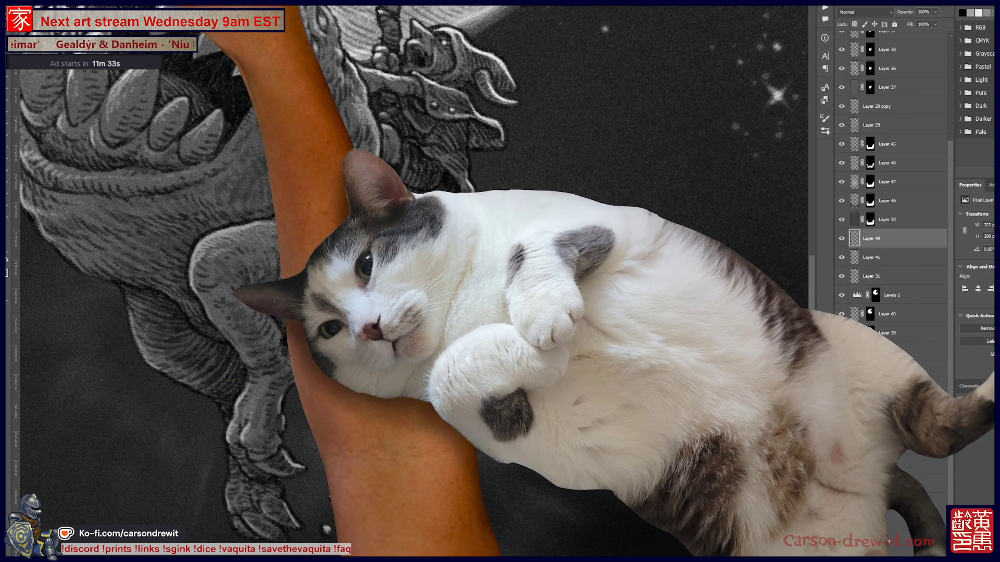
{"action": "right_click", "coordinate": [90, 74]}
{"action": "mouse_move", "coordinate": [135, 87]}
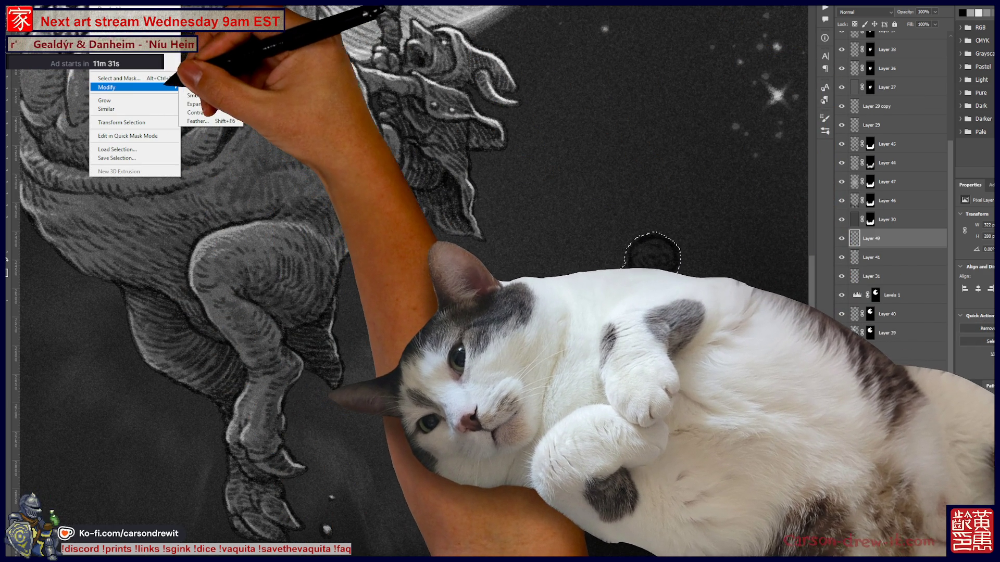
{"action": "left_click", "coordinate": [198, 112]}
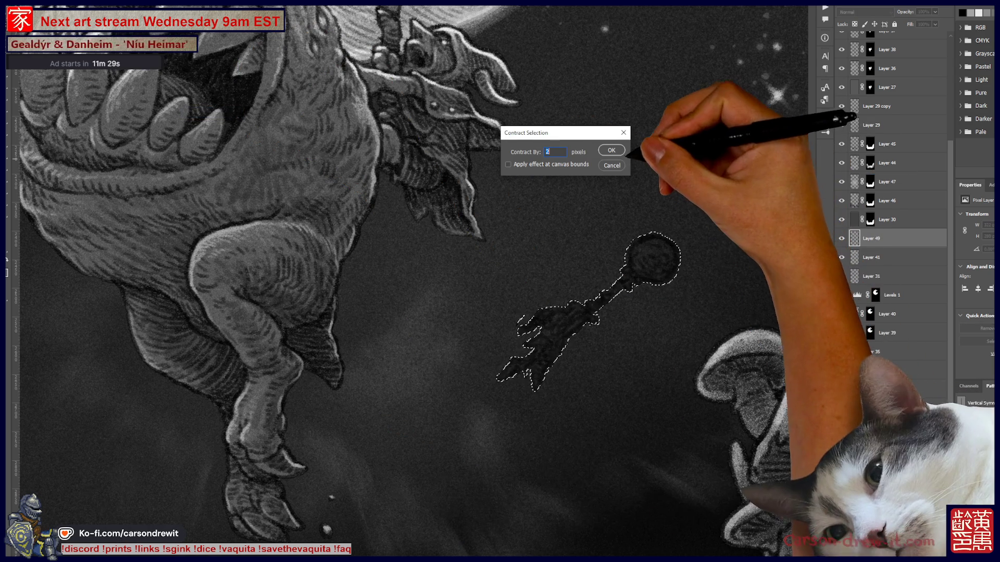
{"action": "left_click", "coordinate": [616, 151]}
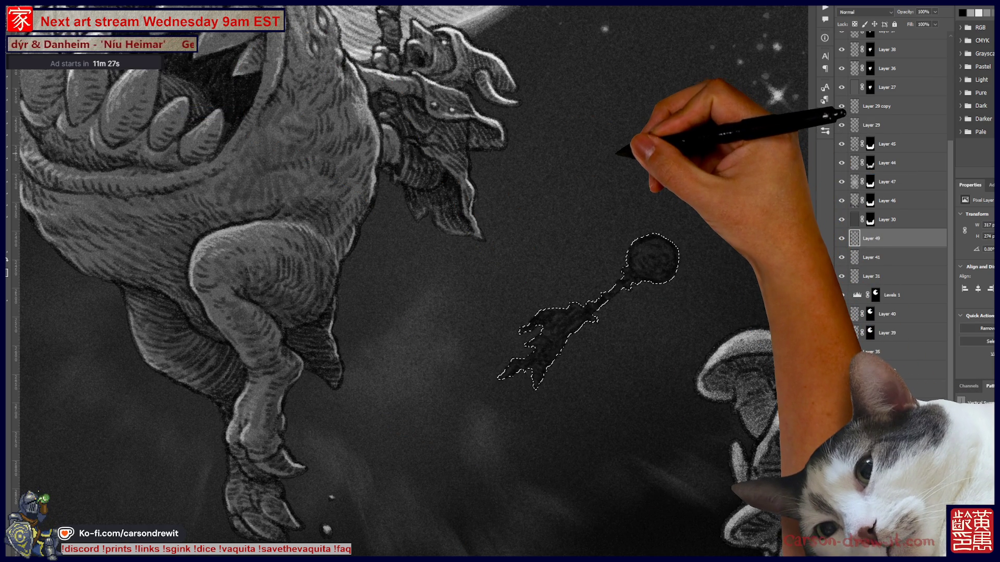
{"action": "scroll", "coordinate": [547, 315], "scroll_direction": "up", "scroll_amount": 2}
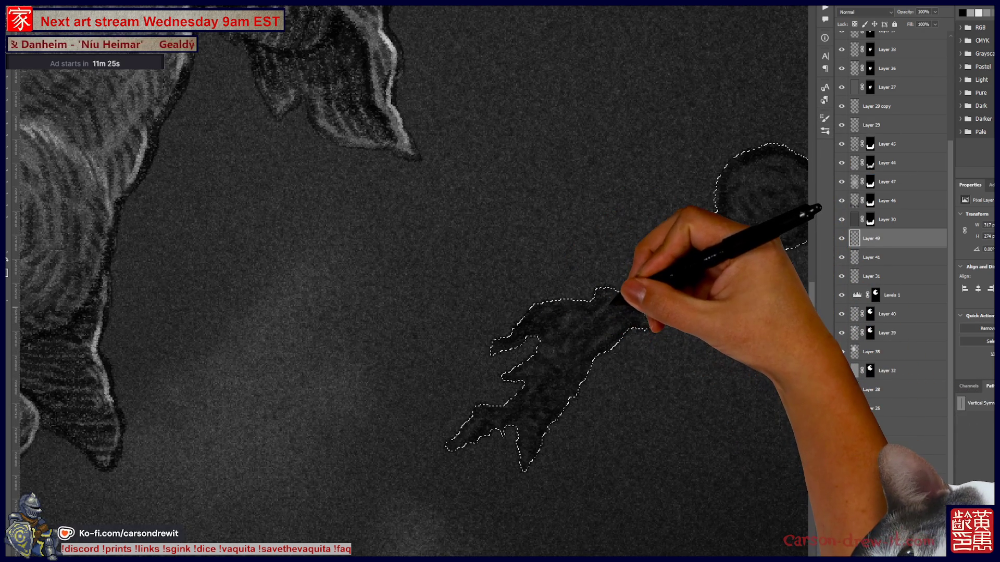
{"action": "scroll", "coordinate": [548, 315], "scroll_direction": "down", "scroll_amount": 5}
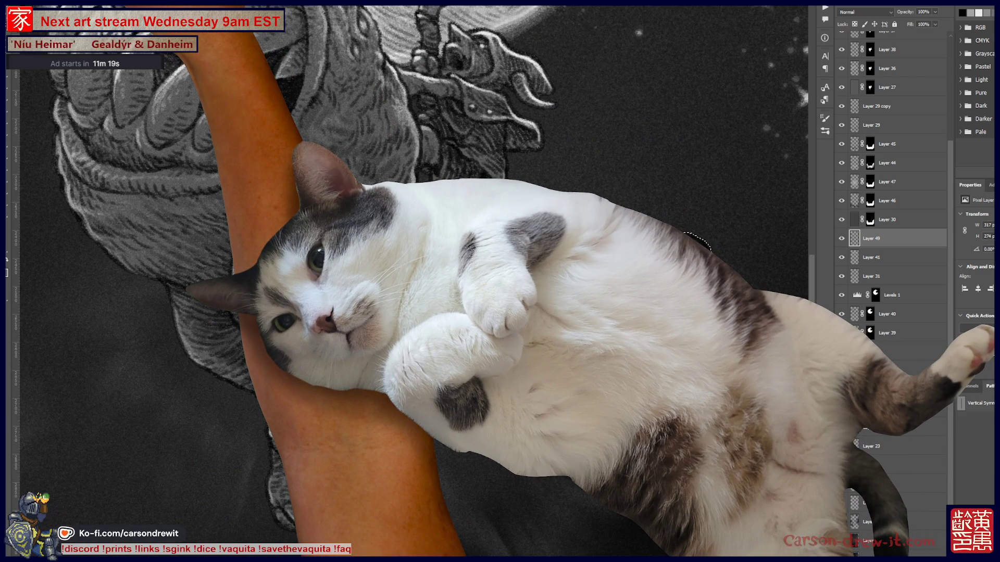
- Feather the selection, contract it another 2 pixels, and select Layer 41 for stacking
{"action": "left_click", "coordinate": [36, 1]}
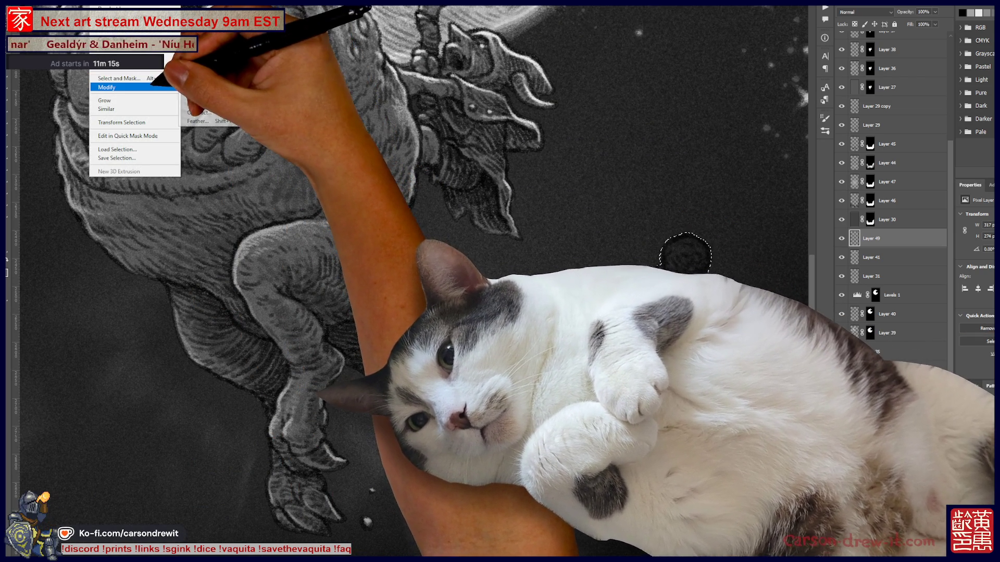
{"action": "mouse_move", "coordinate": [134, 87]}
{"action": "left_click", "coordinate": [203, 121]}
{"action": "key", "text": "Return"}
{"action": "left_click", "coordinate": [101, 1]}
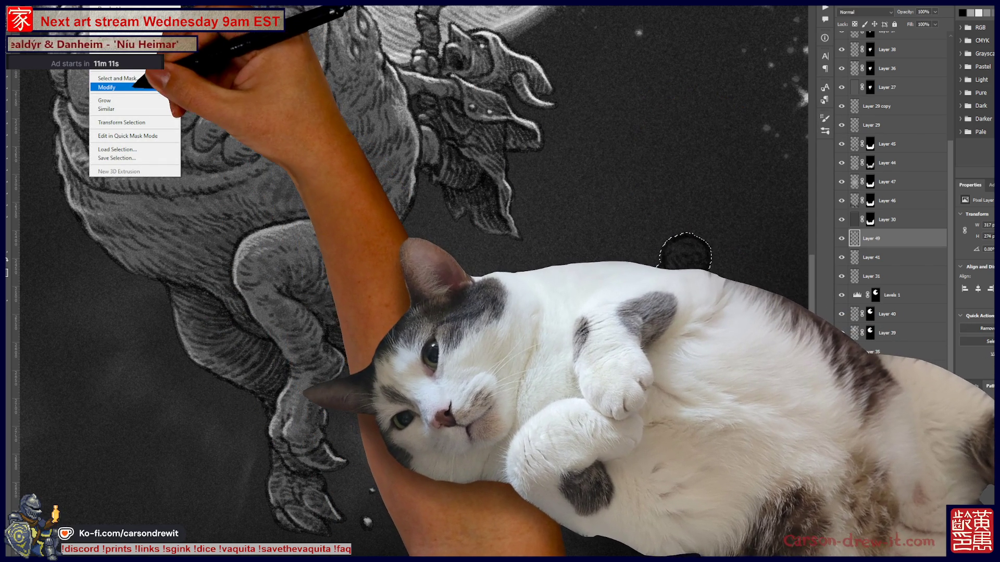
{"action": "mouse_move", "coordinate": [156, 87]}
{"action": "left_click", "coordinate": [198, 103]}
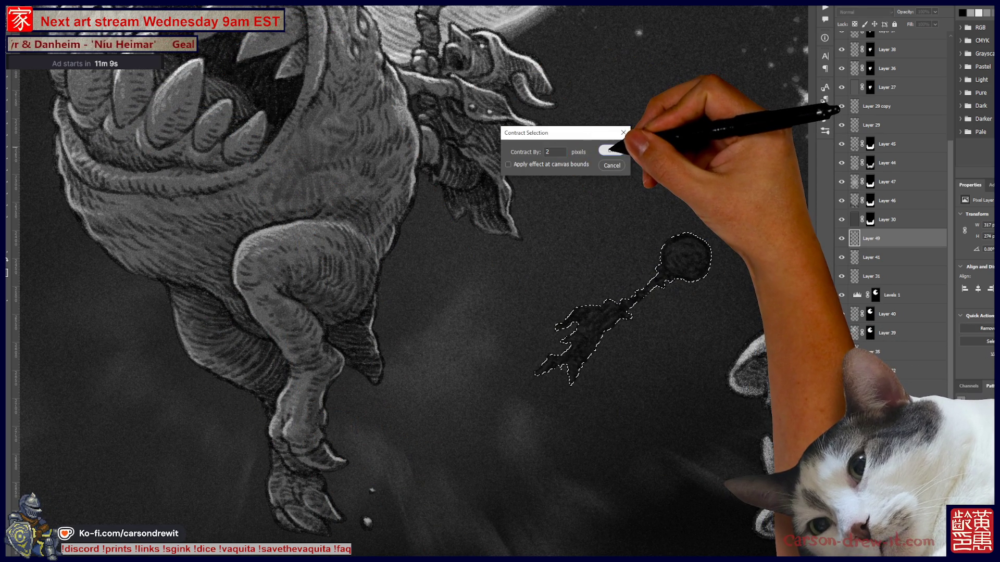
{"action": "left_click", "coordinate": [617, 138]}
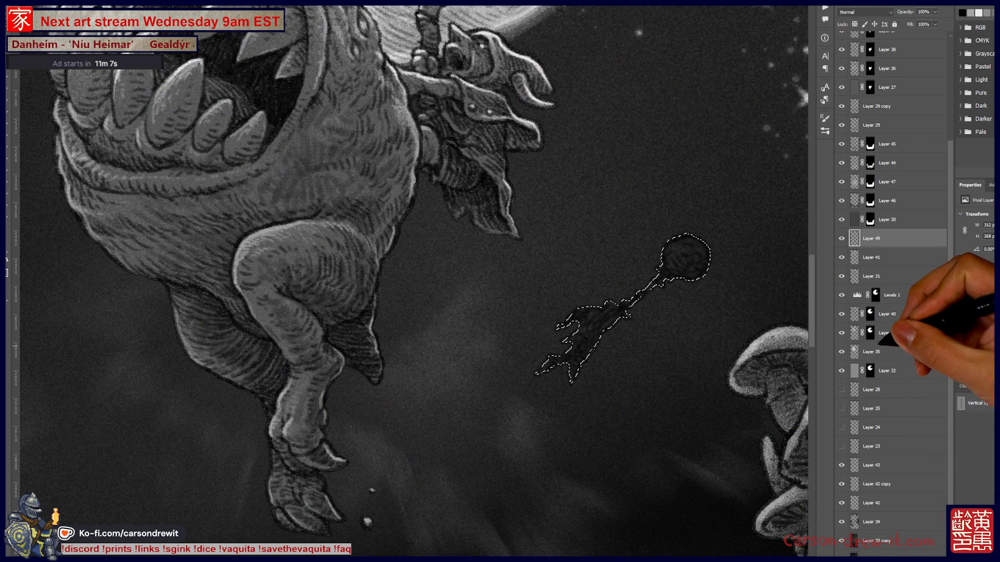
{"action": "scroll", "coordinate": [655, 312], "scroll_direction": "up", "scroll_amount": 1}
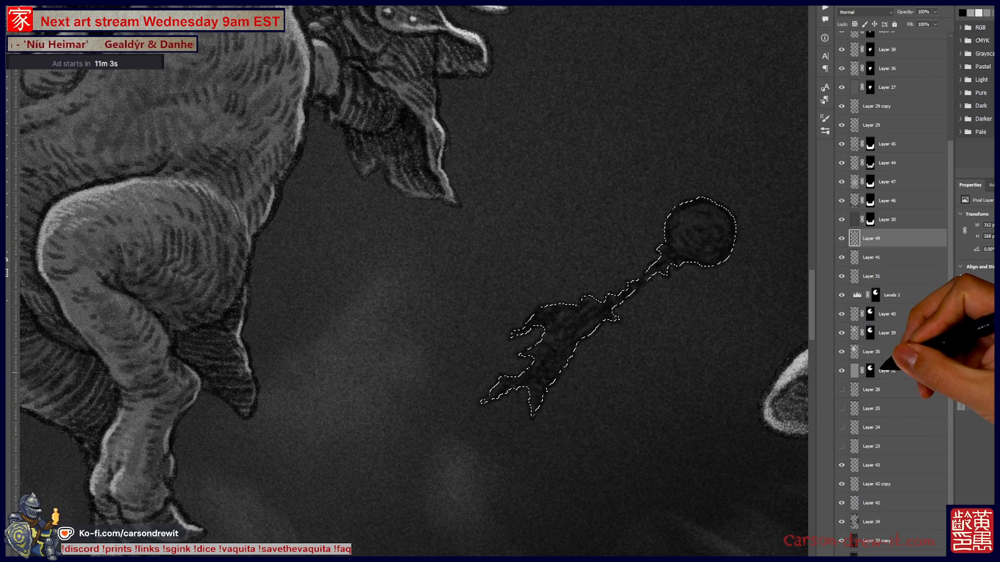
{"action": "left_click", "coordinate": [880, 257]}
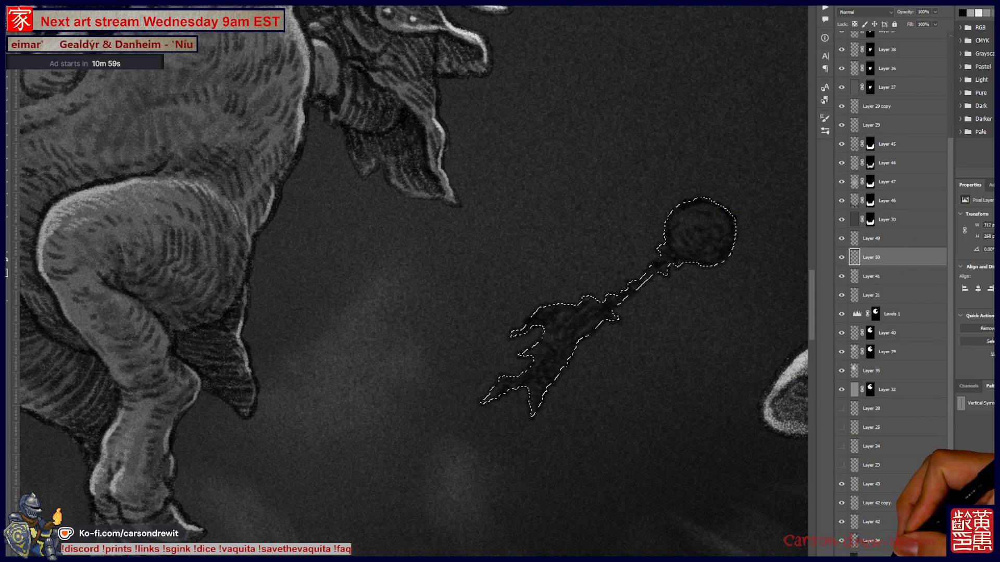
- Create a masked Layer 50, fill the figure shape with grey, and lower its Hue/Saturation lightness
{"action": "key", "text": "ctrl+shift+alt+n"}
{"action": "left_click", "coordinate": [904, 257]}
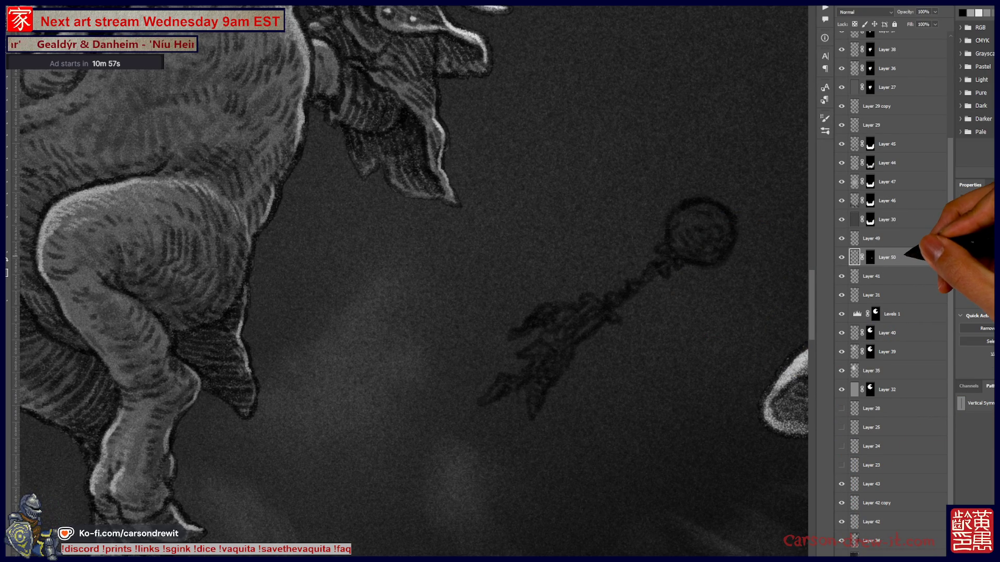
{"action": "key", "text": "alt+BackSpace"}
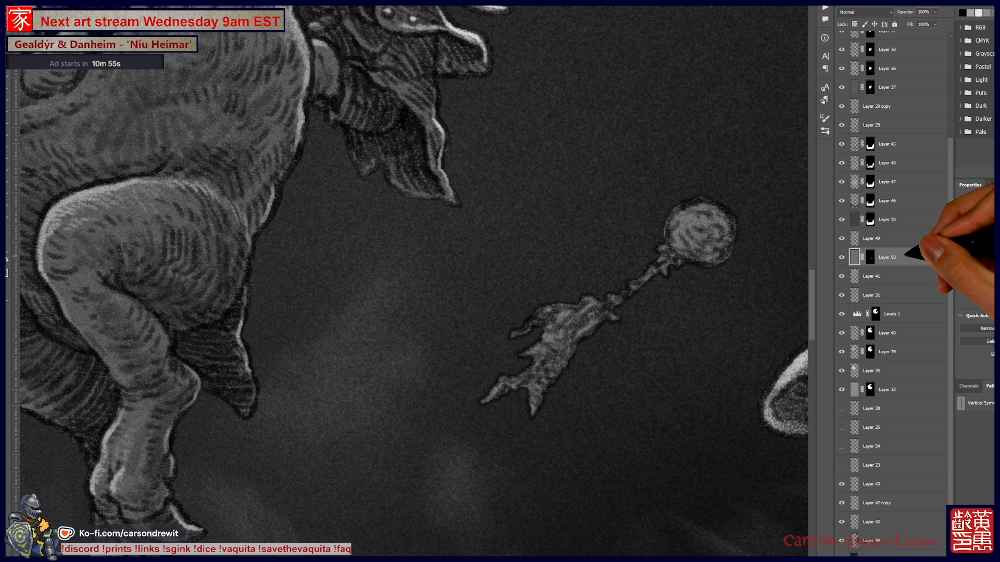
{"action": "key", "text": "ctrl+u"}
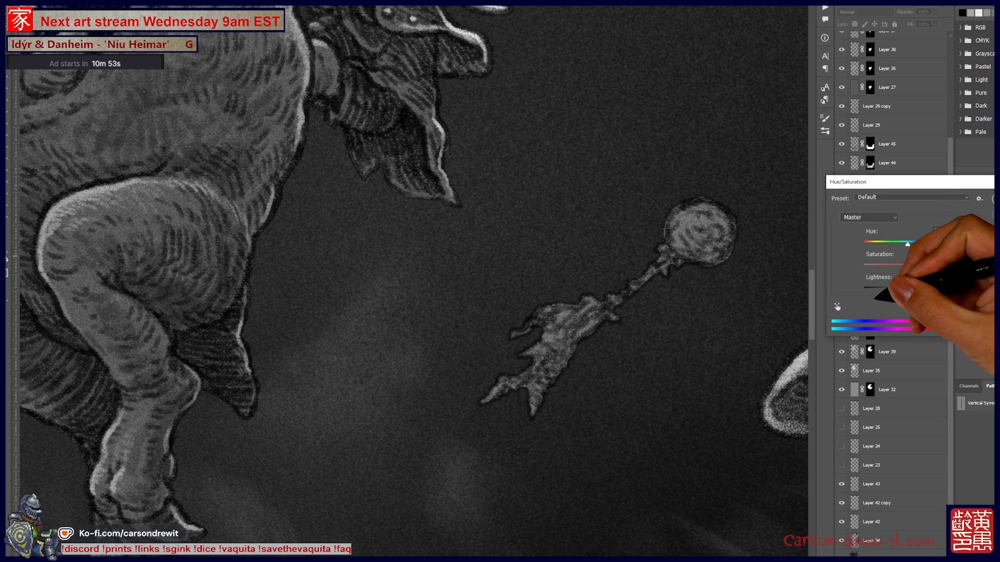
{"action": "left_click_drag", "start_coordinate": [908, 289], "coordinate": [884, 289]}
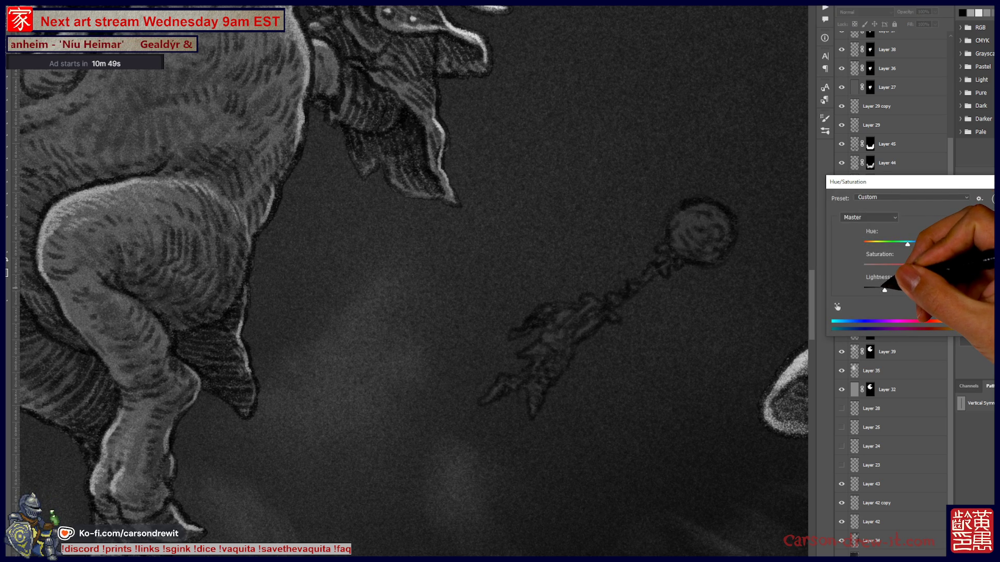
{"action": "key", "text": "Return"}
{"action": "key", "text": "ctrl+0"}
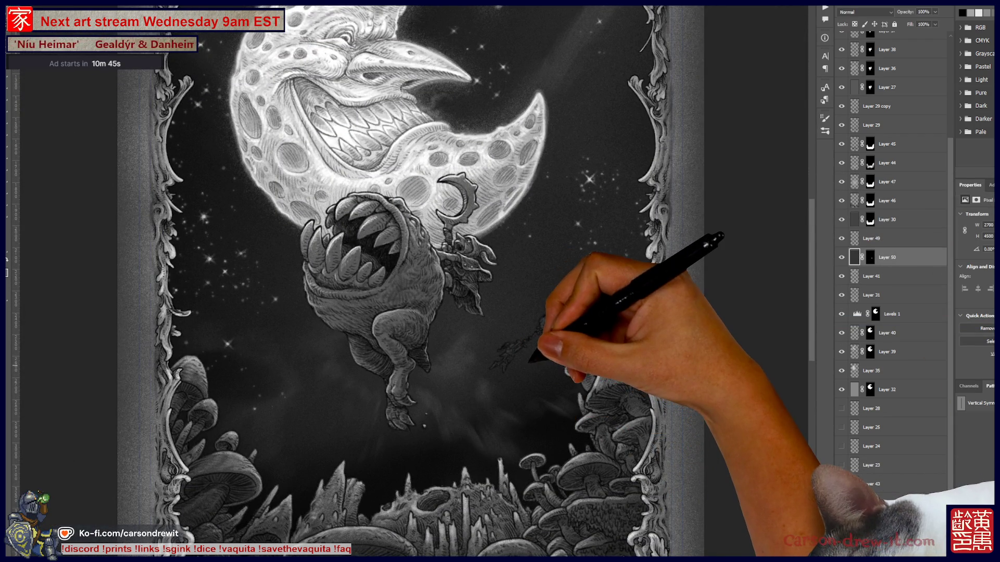
{"action": "scroll", "coordinate": [526, 372], "scroll_direction": "up", "scroll_amount": 3}
{"action": "scroll", "coordinate": [520, 354], "scroll_direction": "up", "scroll_amount": 4}
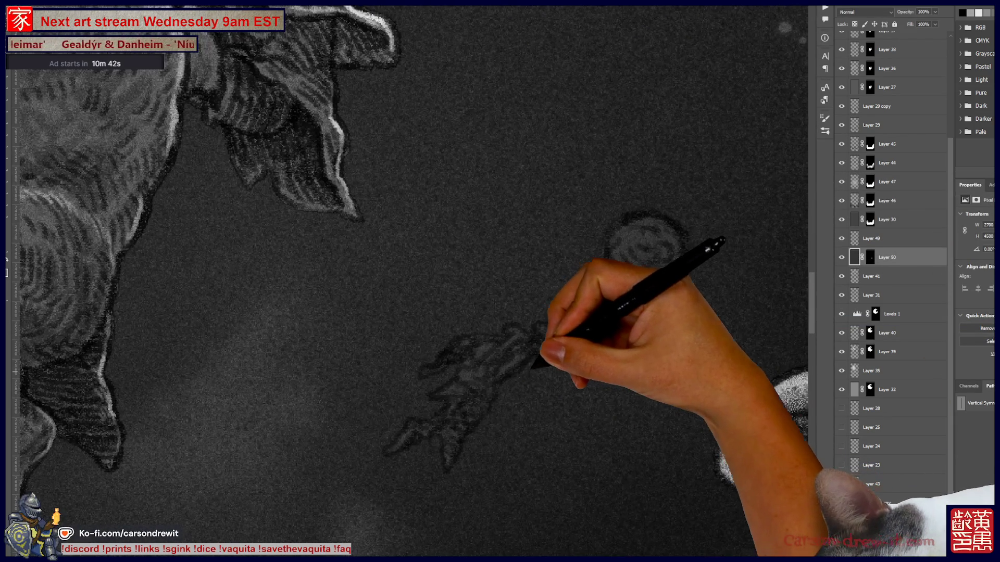
{"action": "left_click_drag", "start_coordinate": [534, 367], "coordinate": [547, 368]}
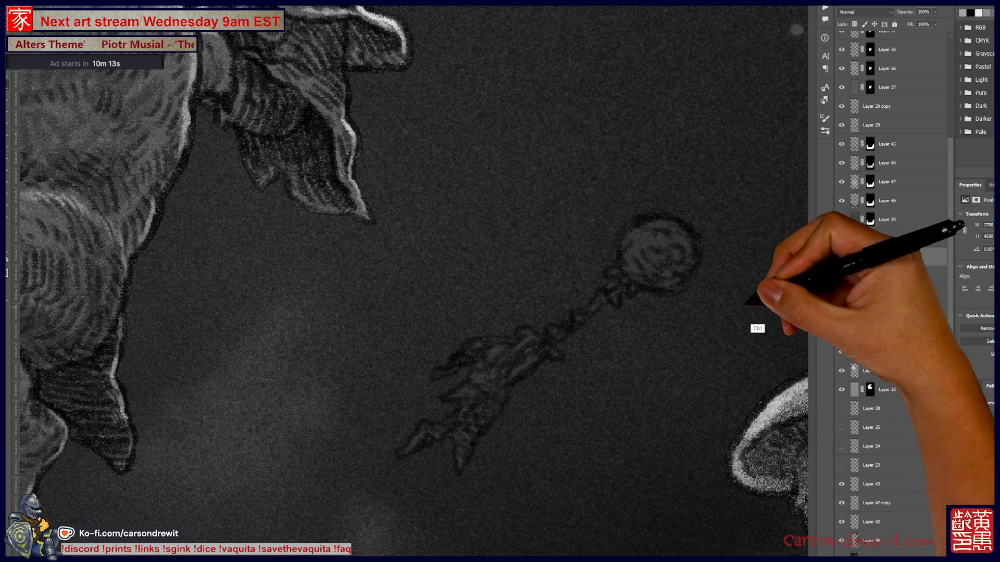
- Add a new layer above Layer 49 and sketch white highlights on the orb and arm
{"action": "left_click", "coordinate": [879, 239]}
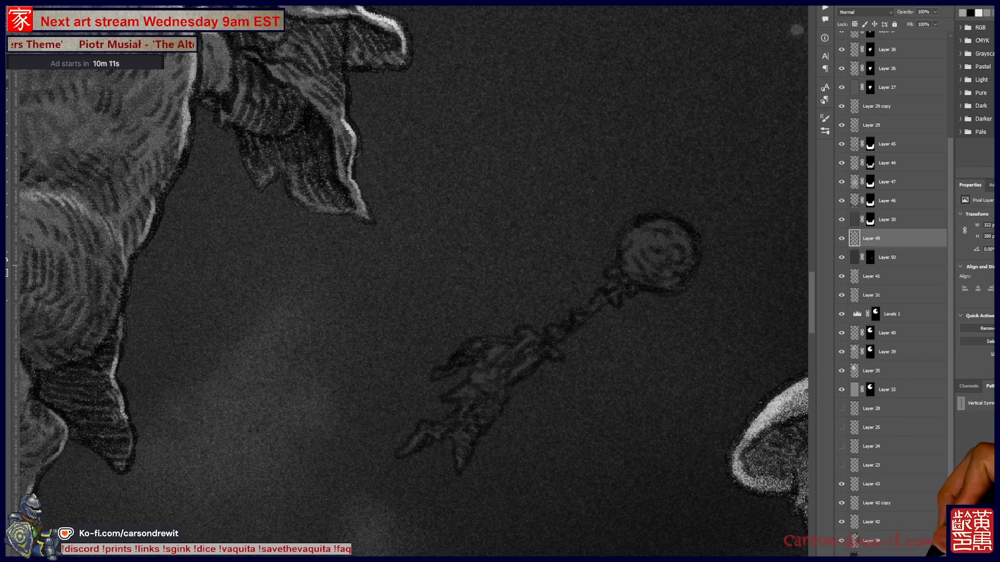
{"action": "key", "text": "ctrl+shift+alt+n"}
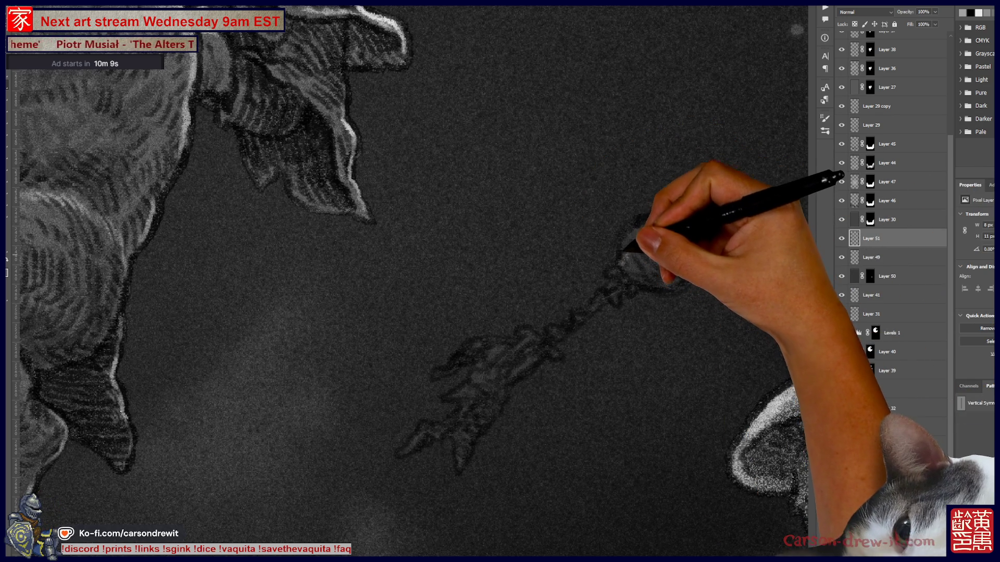
{"action": "mouse_move", "coordinate": [631, 235]}
{"action": "left_mouse_down"}
{"action": "mouse_move", "coordinate": [645, 221]}
{"action": "mouse_move", "coordinate": [655, 232]}
{"action": "mouse_move", "coordinate": [676, 219]}
{"action": "mouse_move", "coordinate": [687, 225]}
{"action": "mouse_move", "coordinate": [618, 279]}
{"action": "mouse_move", "coordinate": [635, 279]}
{"action": "mouse_move", "coordinate": [647, 268]}
{"action": "mouse_move", "coordinate": [557, 328]}
{"action": "mouse_move", "coordinate": [565, 339]}
{"action": "mouse_move", "coordinate": [540, 317]}
{"action": "mouse_move", "coordinate": [544, 337]}
{"action": "left_mouse_up"}
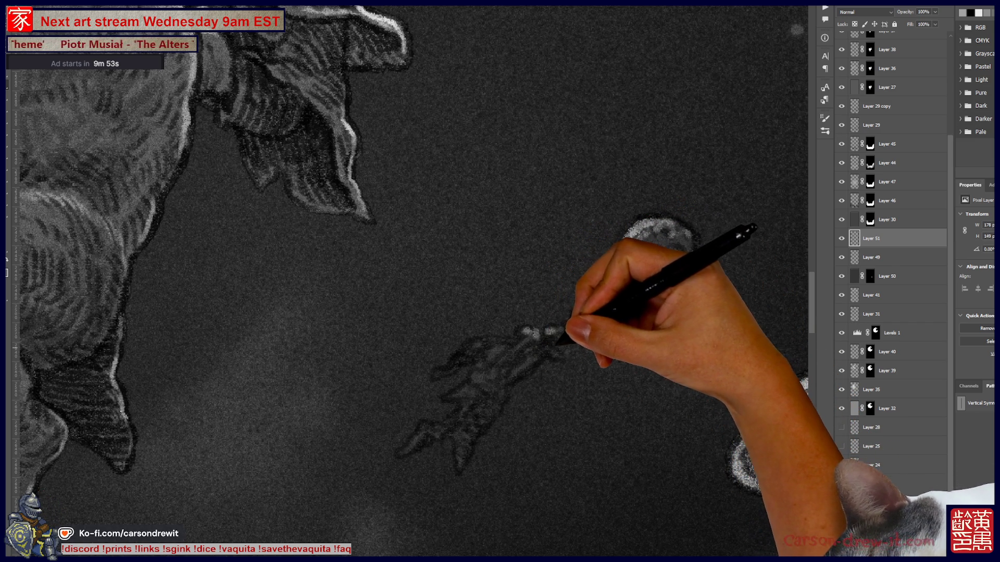
{"action": "mouse_move", "coordinate": [560, 348]}
{"action": "left_mouse_down"}
{"action": "mouse_move", "coordinate": [531, 334]}
{"action": "mouse_move", "coordinate": [513, 348]}
{"action": "left_mouse_up"}
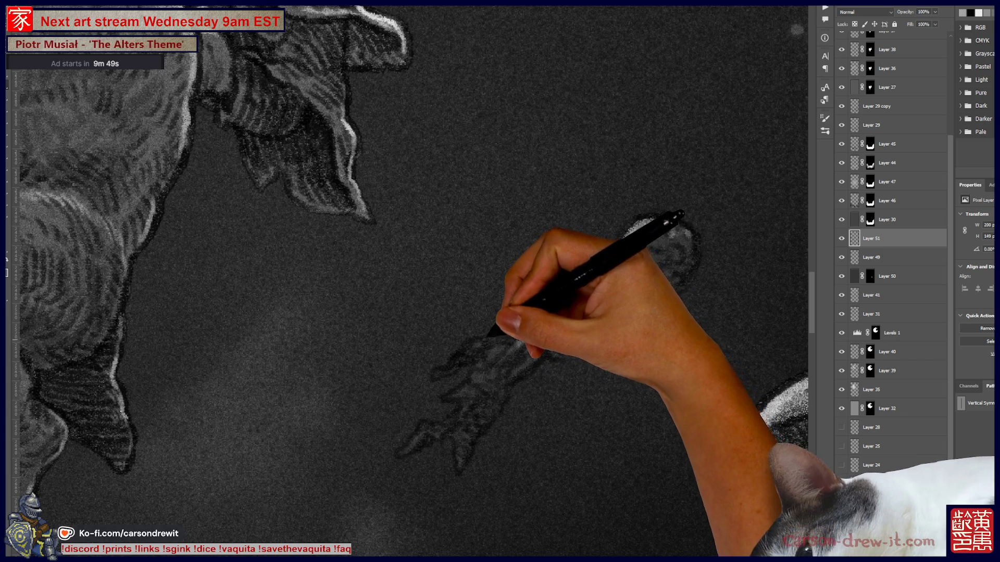
{"action": "mouse_move", "coordinate": [513, 337]}
{"action": "left_mouse_down"}
{"action": "mouse_move", "coordinate": [486, 330]}
{"action": "mouse_move", "coordinate": [435, 370]}
{"action": "mouse_move", "coordinate": [480, 341]}
{"action": "left_mouse_up"}
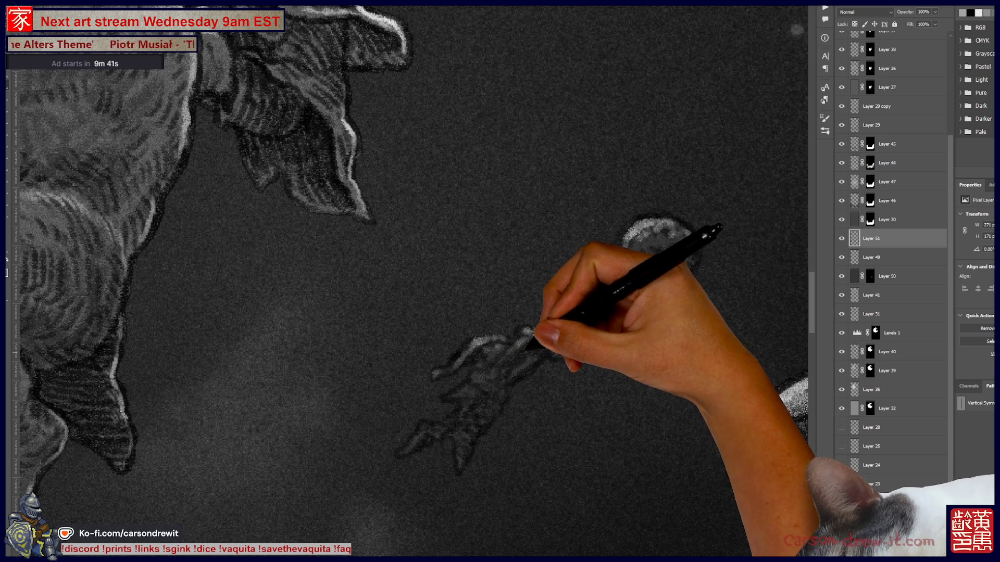
{"action": "left_click_drag", "start_coordinate": [492, 356], "coordinate": [505, 348]}
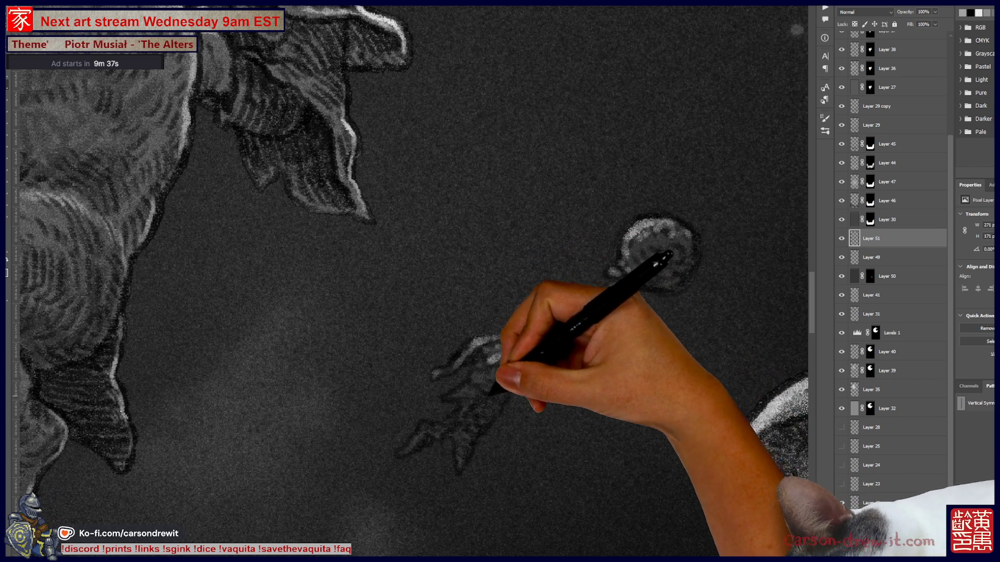
{"action": "left_click_drag", "start_coordinate": [473, 373], "coordinate": [473, 371]}
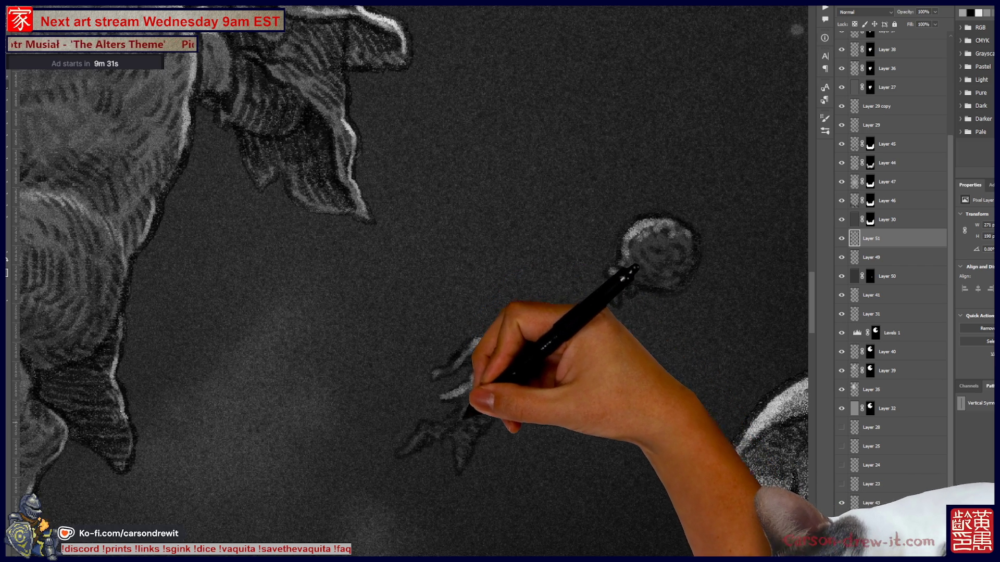
{"action": "left_click_drag", "start_coordinate": [435, 371], "coordinate": [447, 398]}
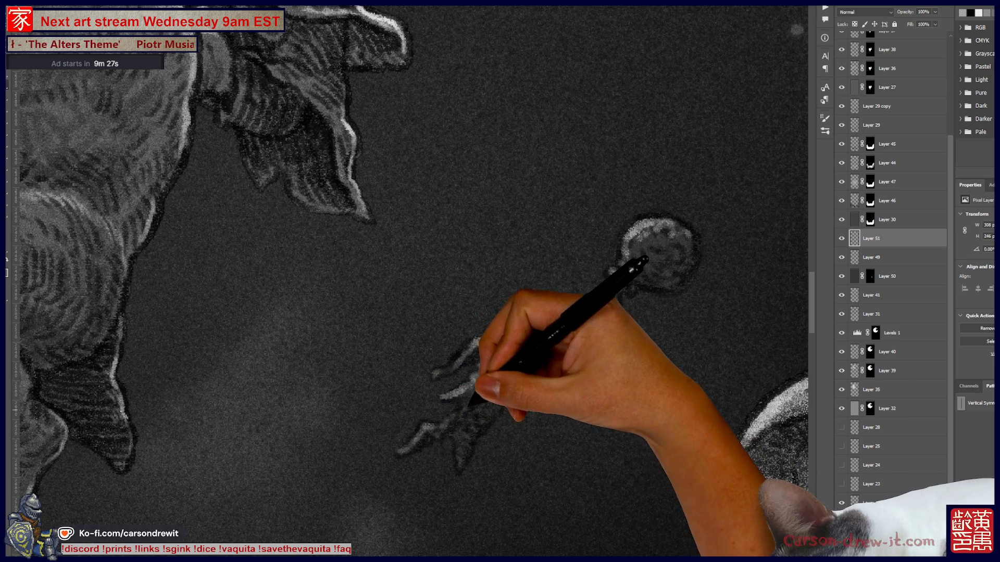
{"action": "left_click_drag", "start_coordinate": [460, 440], "coordinate": [463, 424]}
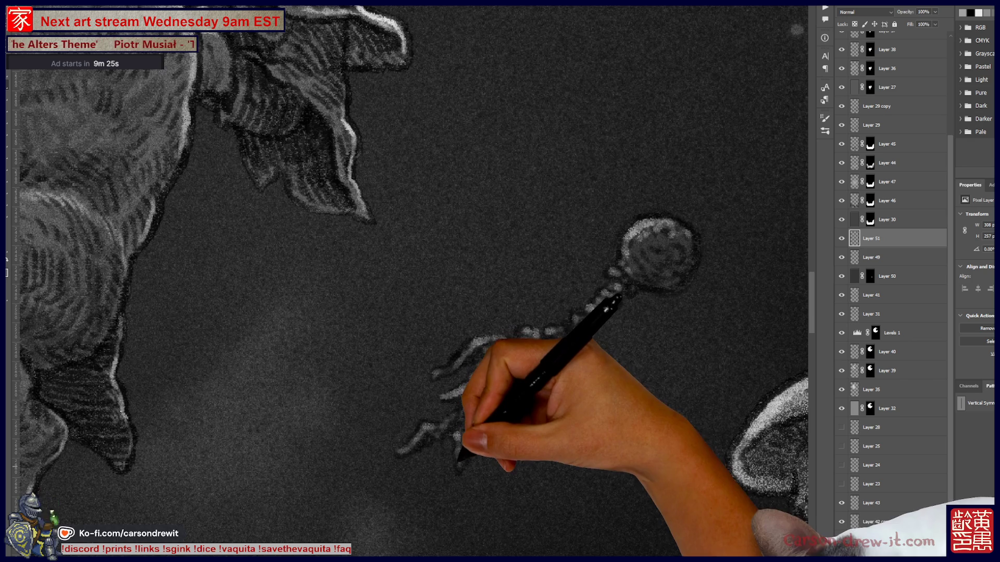
- Try a beaded staff up to the orb, undo it, and highlight the claws in white
{"action": "mouse_move", "coordinate": [513, 349]}
{"action": "left_mouse_down"}
{"action": "mouse_move", "coordinate": [569, 335]}
{"action": "mouse_move", "coordinate": [648, 266]}
{"action": "left_mouse_up"}
{"action": "key", "text": "ctrl"}
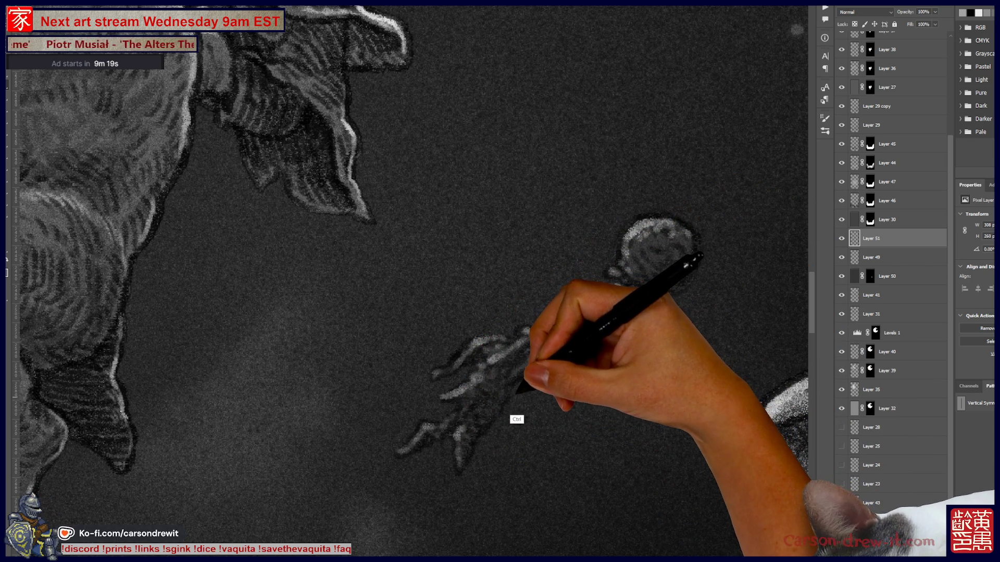
{"action": "key", "text": "ctrl+z"}
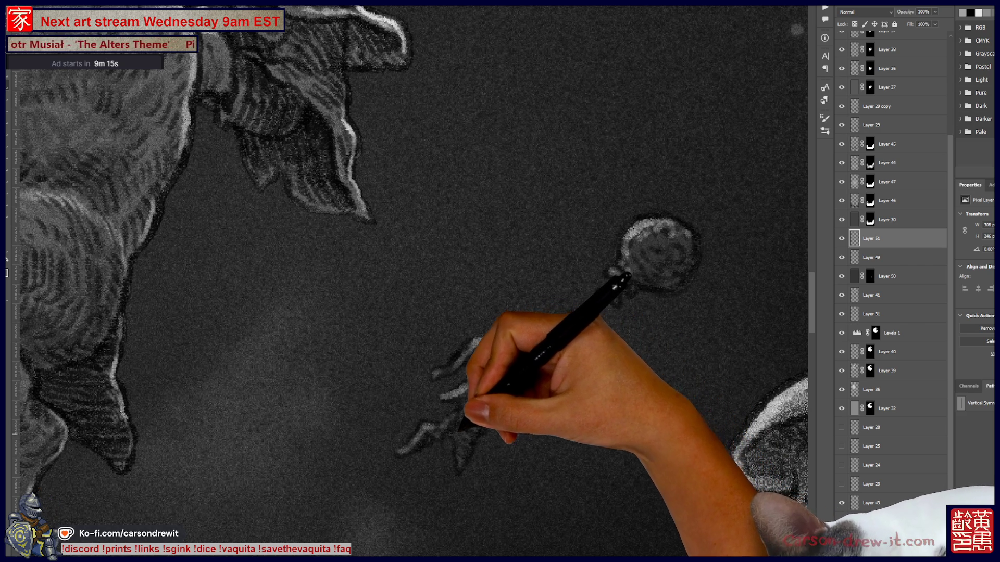
{"action": "mouse_move", "coordinate": [457, 406]}
{"action": "left_mouse_down"}
{"action": "mouse_move", "coordinate": [569, 346]}
{"action": "mouse_move", "coordinate": [529, 370]}
{"action": "left_mouse_up"}
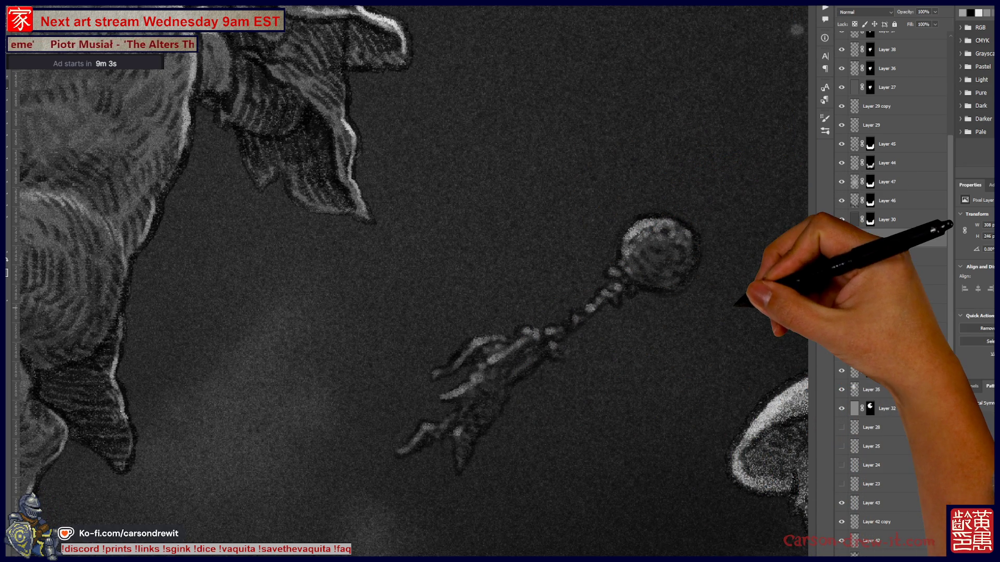
{"action": "scroll", "coordinate": [691, 327], "scroll_direction": "down", "scroll_amount": 4}
{"action": "scroll", "coordinate": [674, 367], "scroll_direction": "down", "scroll_amount": 3}
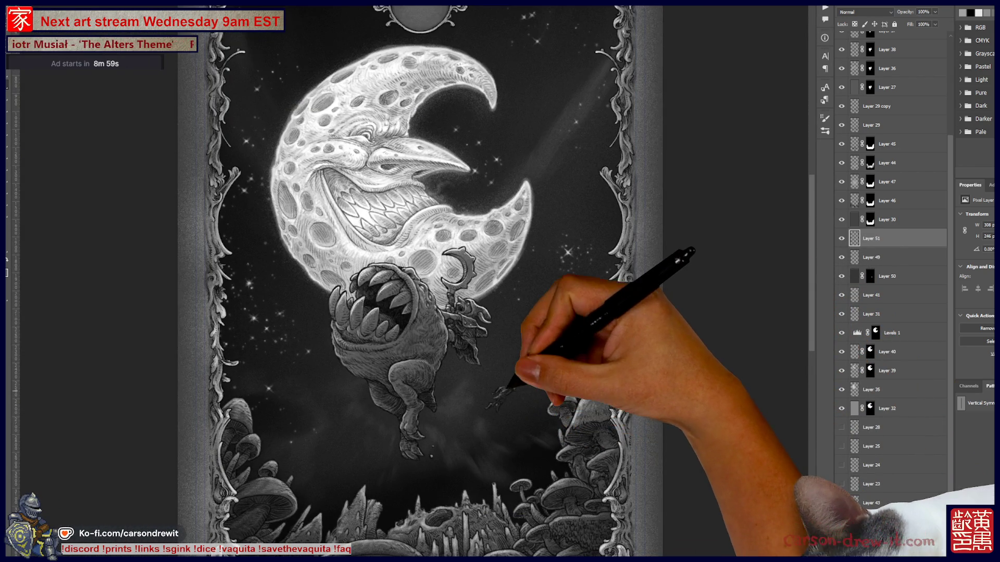
{"action": "scroll", "coordinate": [505, 391], "scroll_direction": "up", "scroll_amount": 5}
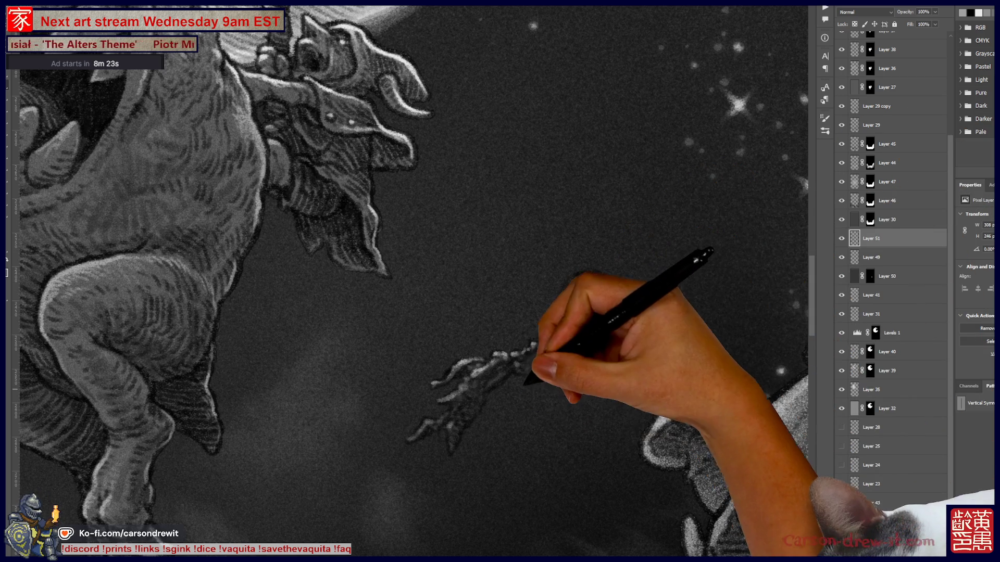
{"action": "key", "text": "ctrl+minus"}
{"action": "key", "text": "ctrl+minus"}
{"action": "key", "text": "ctrl+plus"}
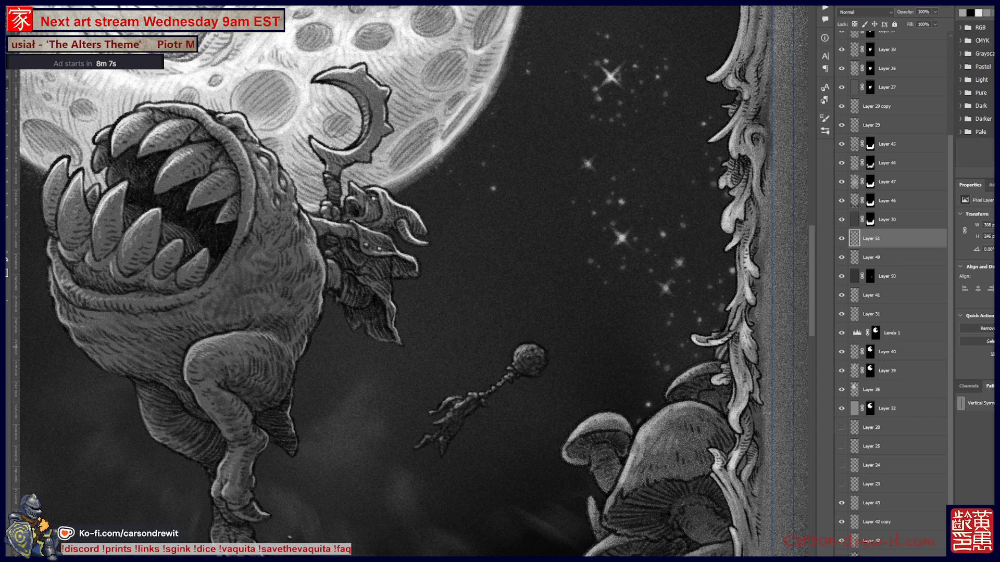
- Preview the VIZ manga page among the Hell's Paradise image results
{"action": "scroll", "coordinate": [495, 260], "scroll_direction": "down", "scroll_amount": 5}
{"action": "scroll", "coordinate": [495, 260], "scroll_direction": "down", "scroll_amount": 3}
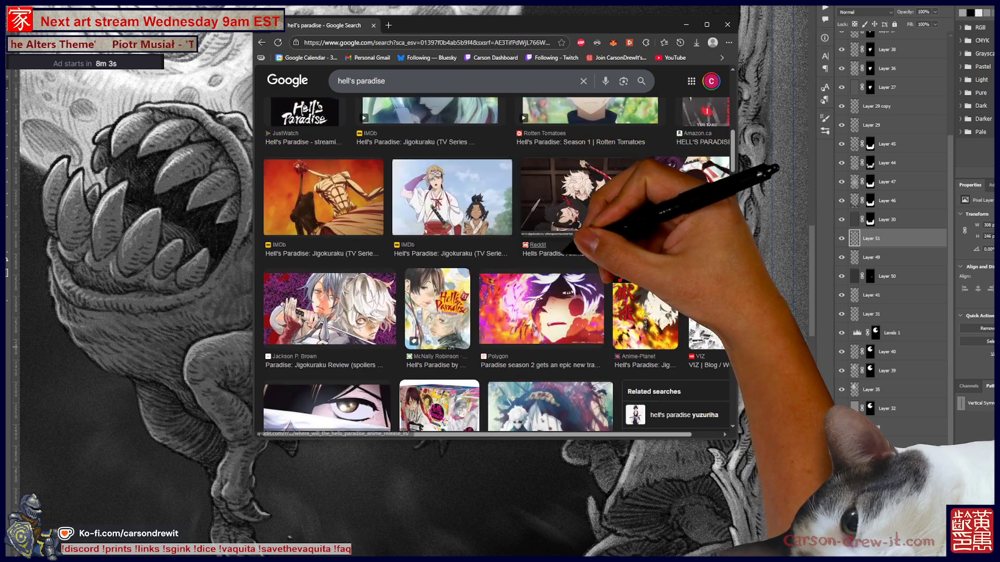
{"action": "scroll", "coordinate": [494, 260], "scroll_direction": "down", "scroll_amount": 3}
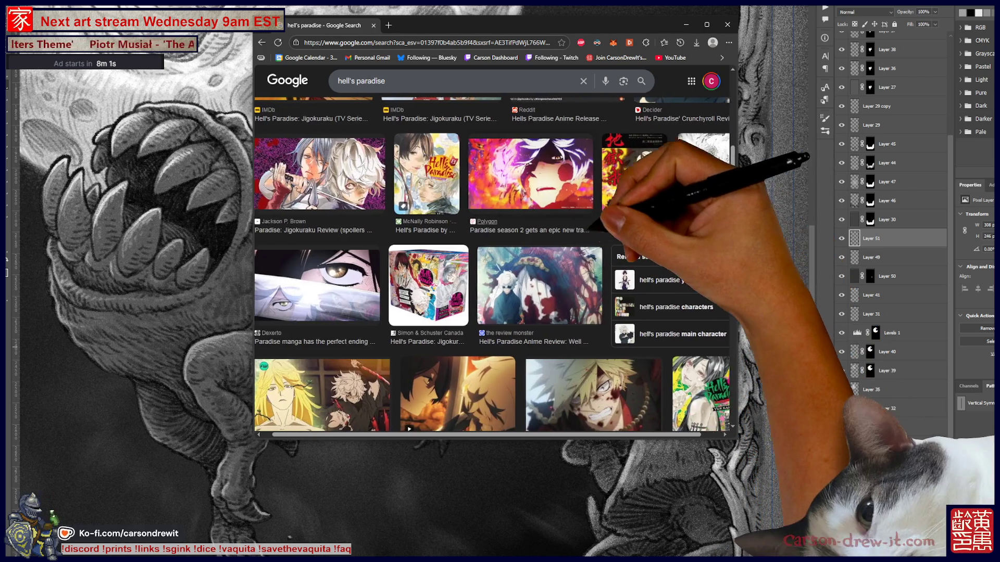
{"action": "left_click", "coordinate": [707, 166]}
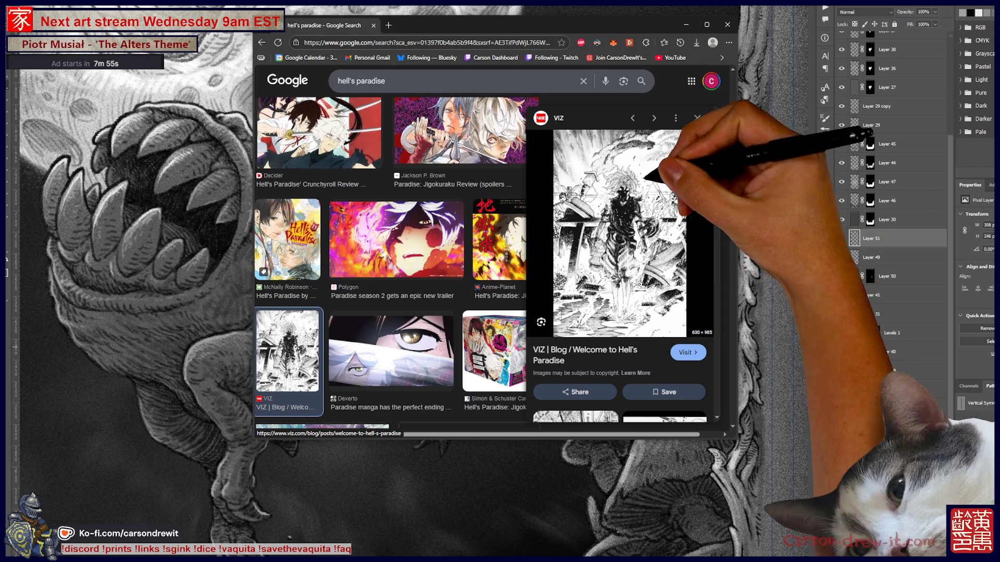
- Browse the related manga images and open the black-and-white VIZ blog page preview
{"action": "scroll", "coordinate": [390, 261], "scroll_direction": "down", "scroll_amount": 8}
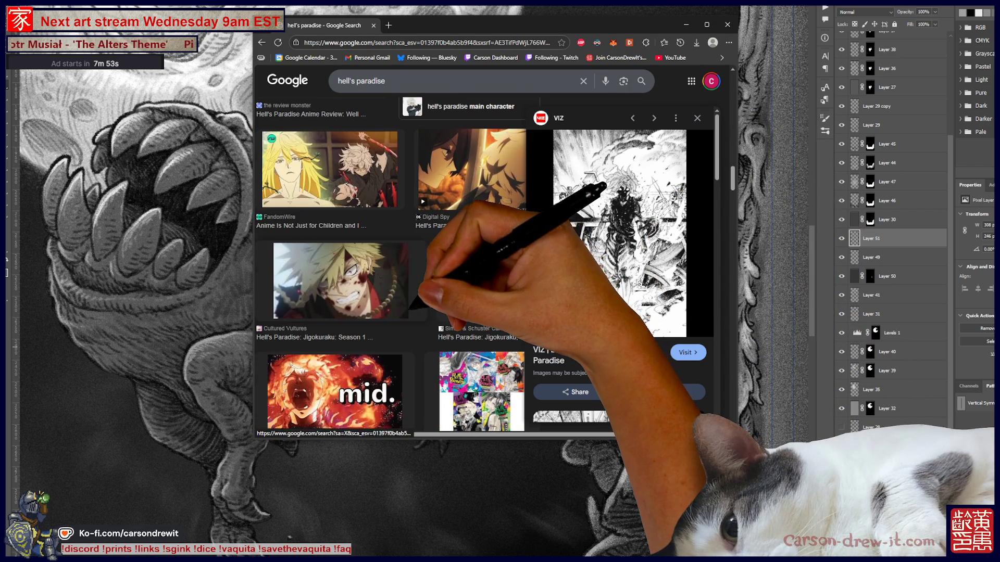
{"action": "scroll", "coordinate": [390, 260], "scroll_direction": "down", "scroll_amount": 5}
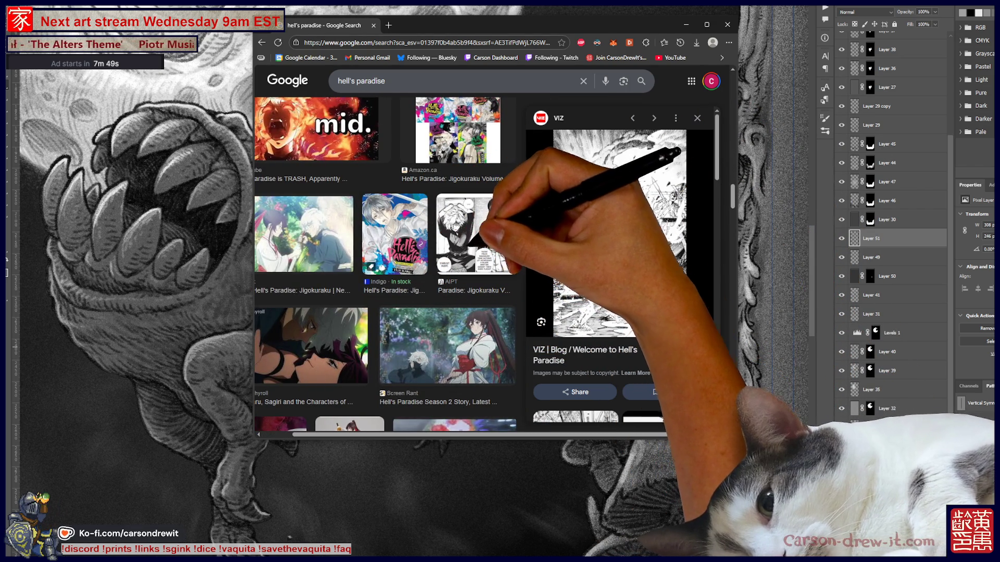
{"action": "scroll", "coordinate": [385, 260], "scroll_direction": "down", "scroll_amount": 1}
{"action": "scroll", "coordinate": [453, 209], "scroll_direction": "down", "scroll_amount": 4}
{"action": "scroll", "coordinate": [390, 261], "scroll_direction": "down", "scroll_amount": 4}
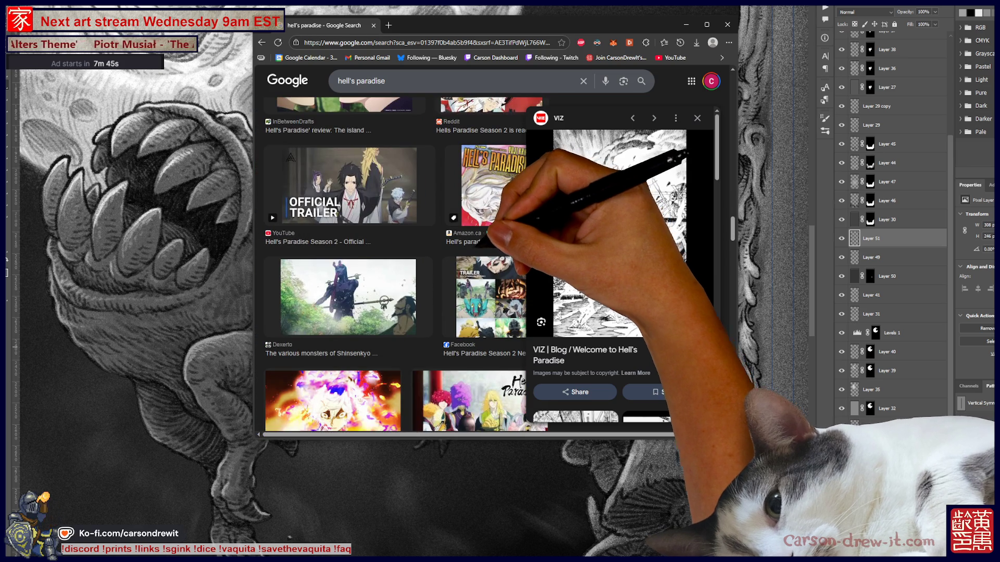
{"action": "scroll", "coordinate": [398, 263], "scroll_direction": "down", "scroll_amount": 4}
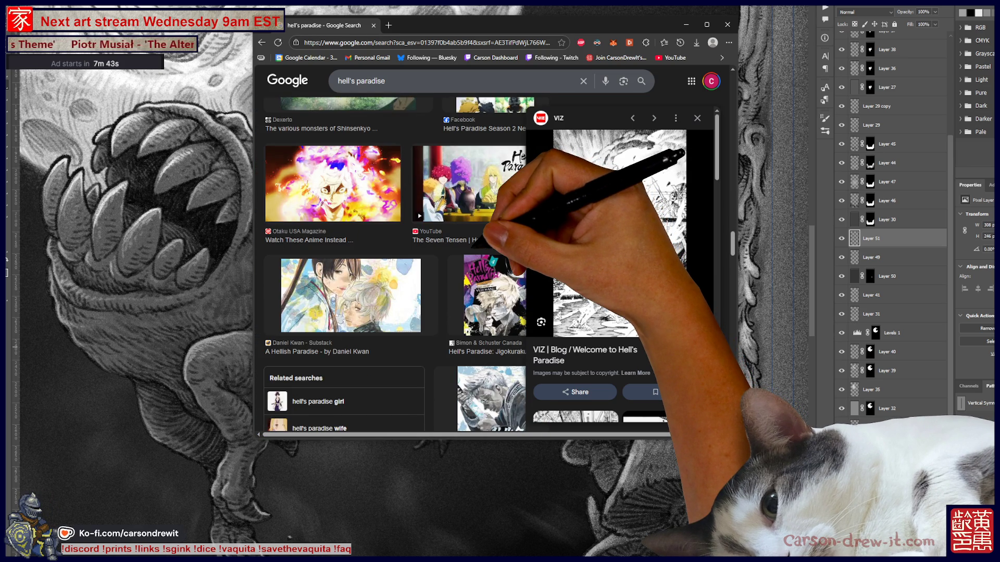
{"action": "scroll", "coordinate": [391, 260], "scroll_direction": "down", "scroll_amount": 4}
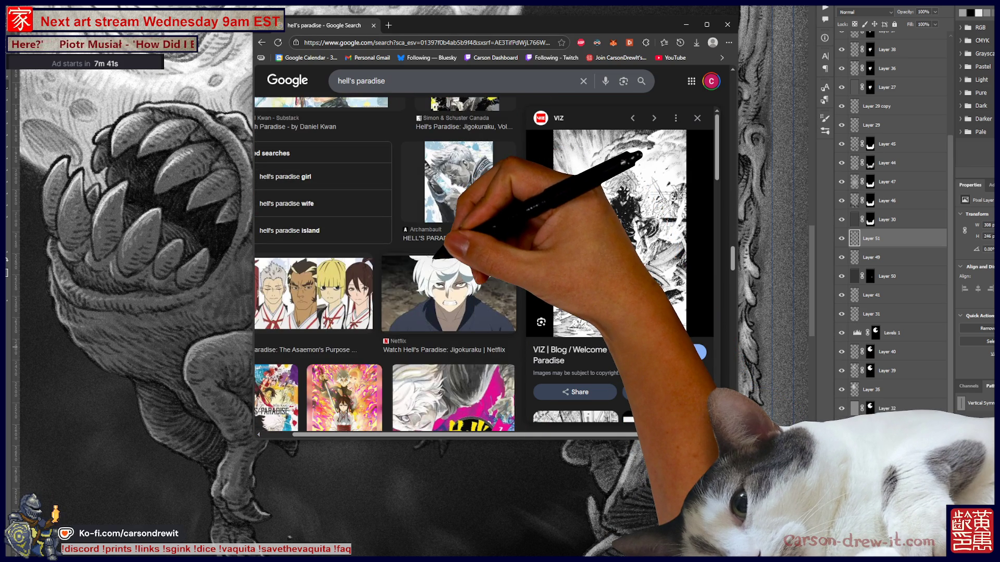
{"action": "scroll", "coordinate": [391, 260], "scroll_direction": "down", "scroll_amount": 5}
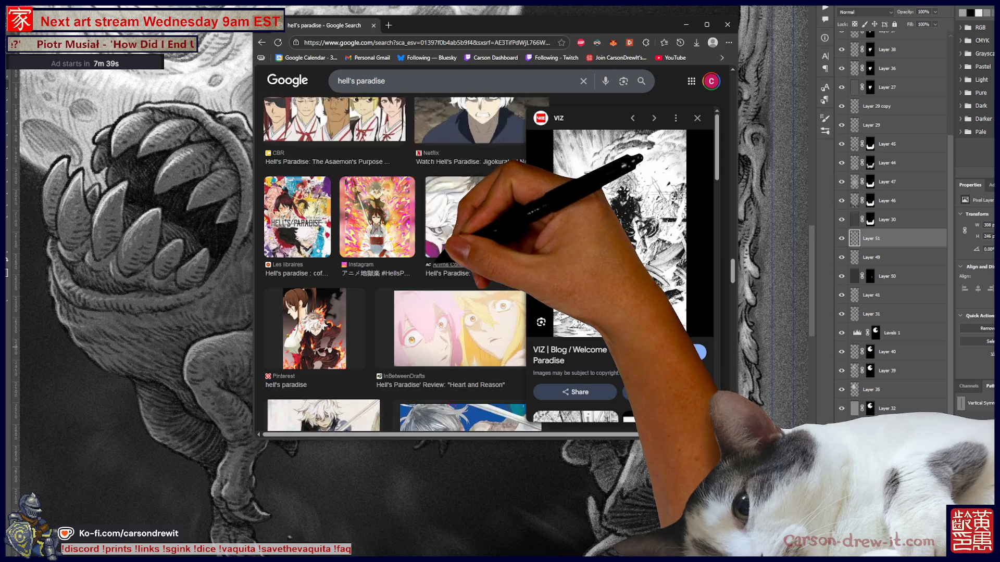
{"action": "scroll", "coordinate": [434, 263], "scroll_direction": "down", "scroll_amount": 5}
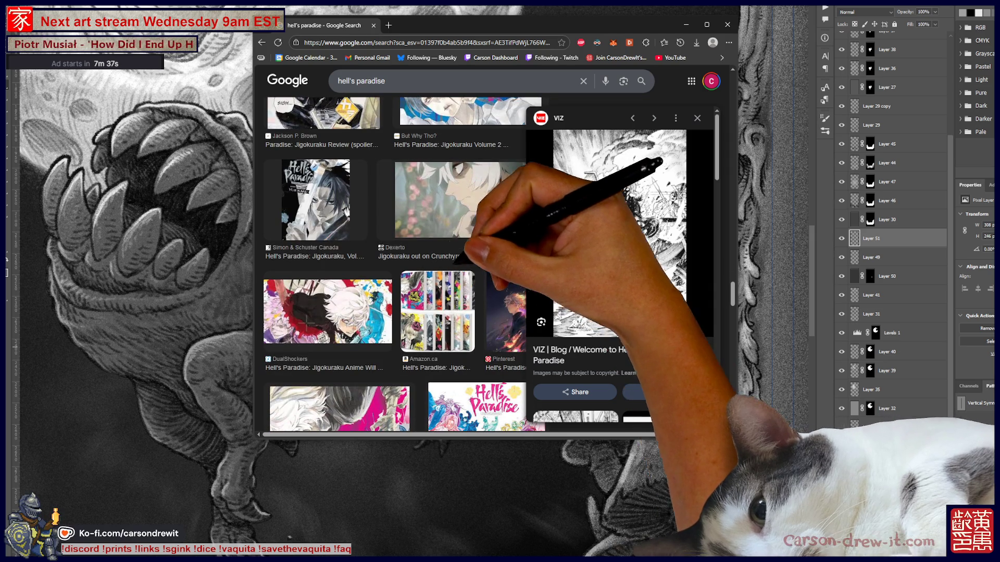
{"action": "scroll", "coordinate": [417, 250], "scroll_direction": "down", "scroll_amount": 4}
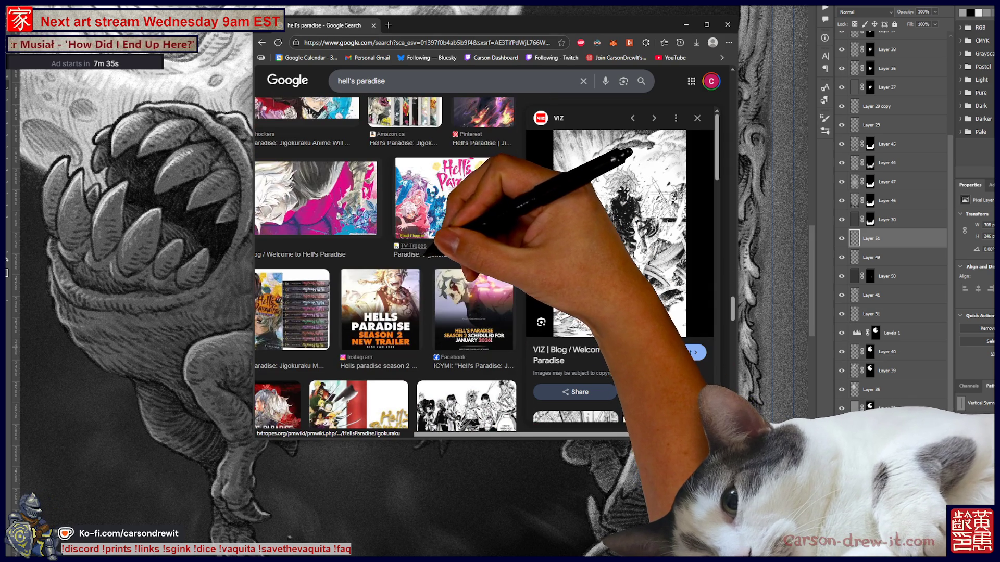
{"action": "scroll", "coordinate": [390, 261], "scroll_direction": "down", "scroll_amount": 3}
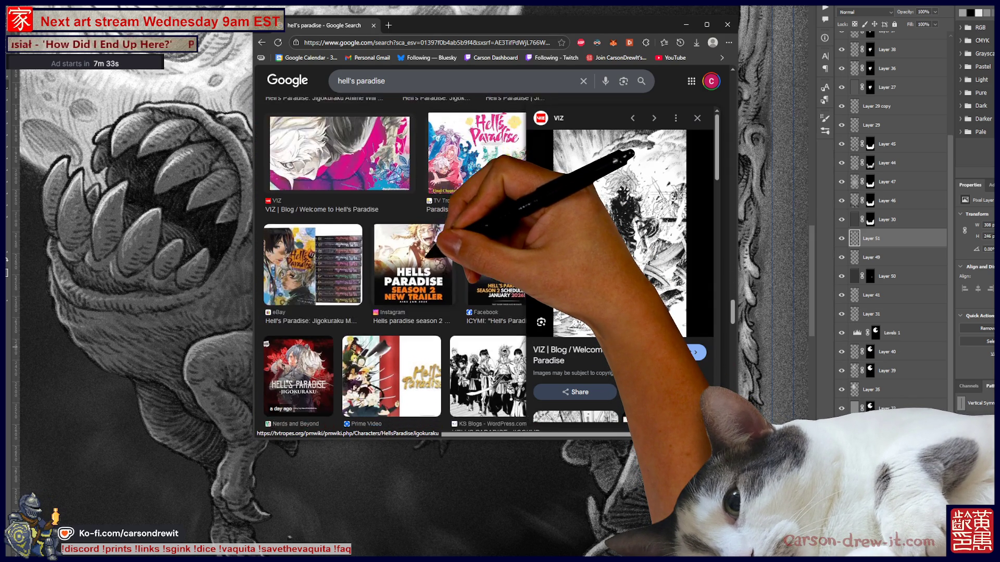
{"action": "scroll", "coordinate": [437, 260], "scroll_direction": "down", "scroll_amount": 3}
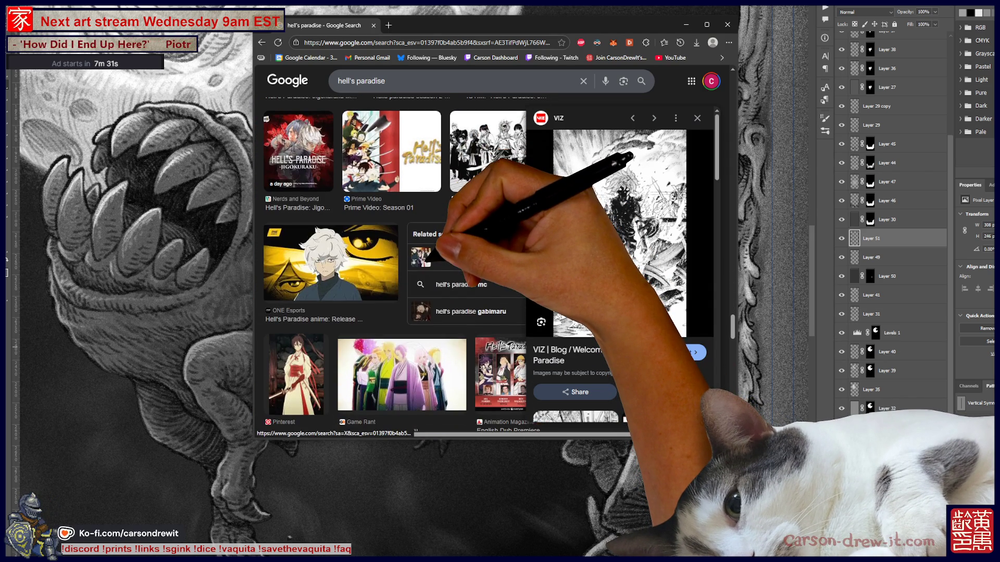
{"action": "scroll", "coordinate": [396, 260], "scroll_direction": "down", "scroll_amount": 2}
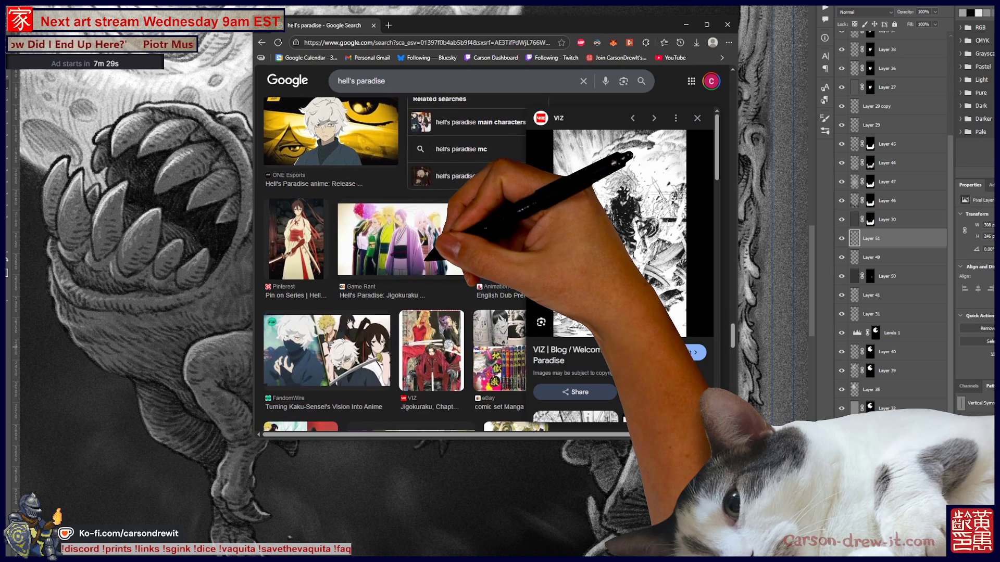
{"action": "scroll", "coordinate": [395, 260], "scroll_direction": "down", "scroll_amount": 3}
{"action": "scroll", "coordinate": [396, 261], "scroll_direction": "down", "scroll_amount": 3}
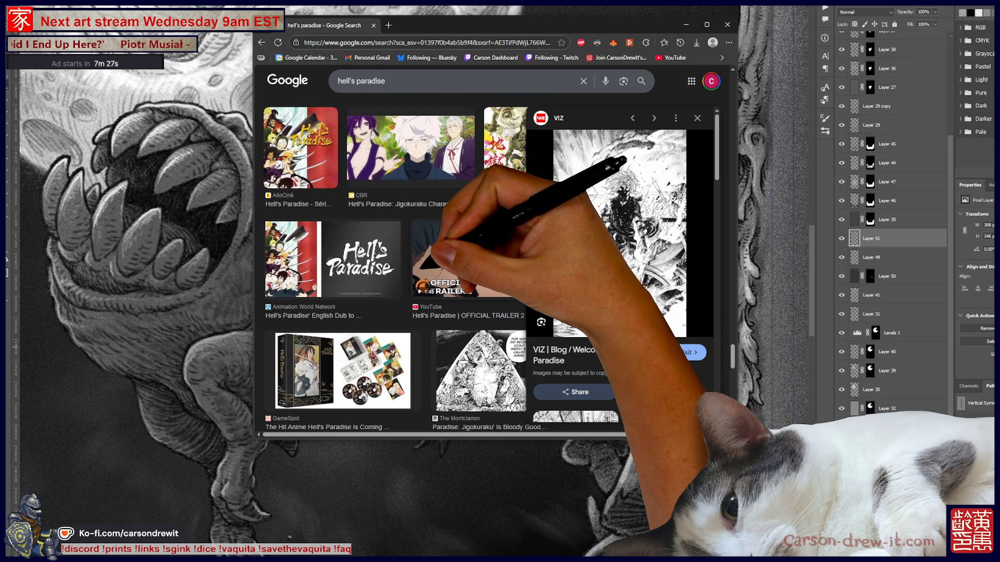
{"action": "scroll", "coordinate": [390, 260], "scroll_direction": "right", "scroll_amount": 1}
{"action": "scroll", "coordinate": [391, 260], "scroll_direction": "down", "scroll_amount": 3}
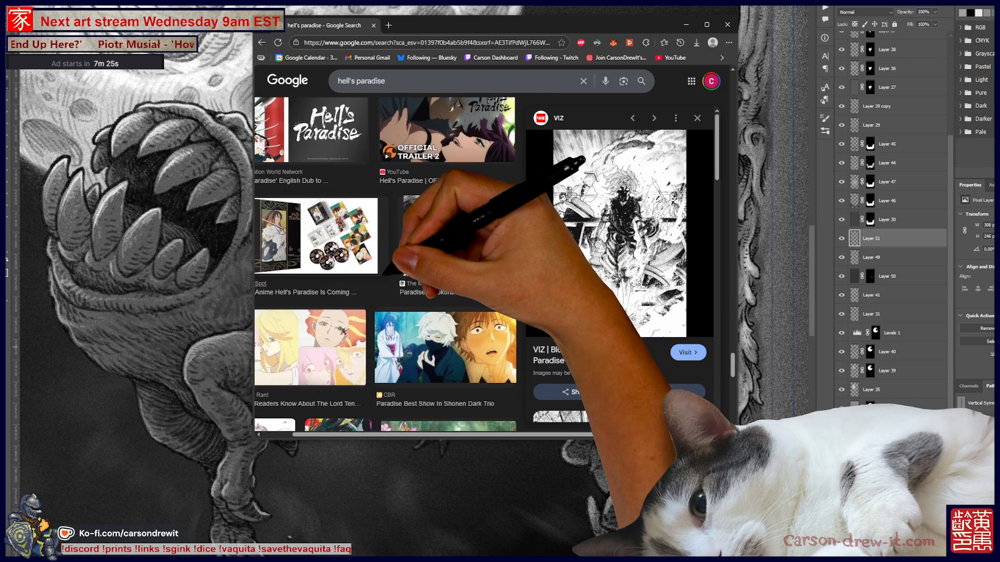
{"action": "scroll", "coordinate": [386, 272], "scroll_direction": "left", "scroll_amount": 1}
{"action": "scroll", "coordinate": [382, 272], "scroll_direction": "down", "scroll_amount": 3}
{"action": "scroll", "coordinate": [380, 272], "scroll_direction": "down", "scroll_amount": 5}
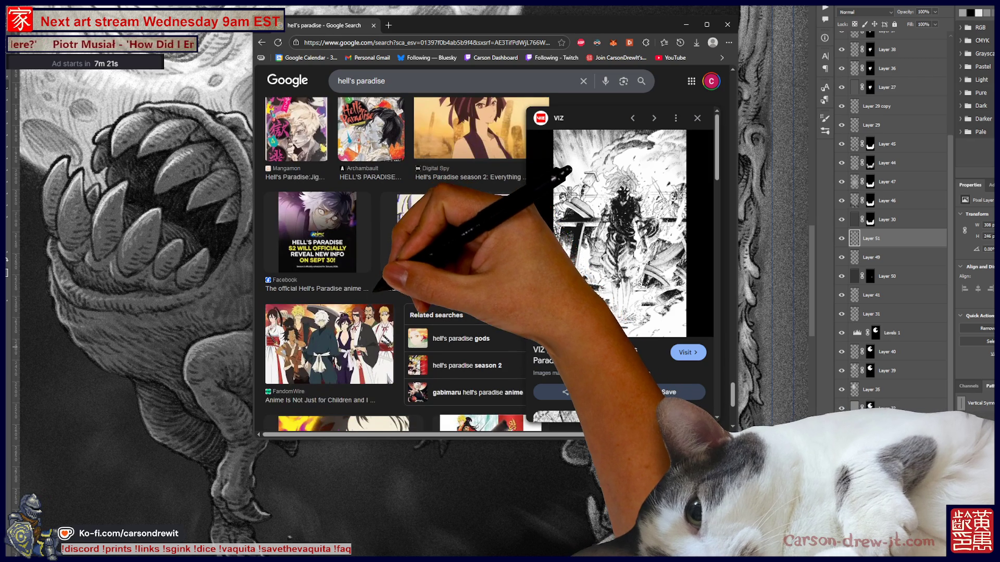
{"action": "scroll", "coordinate": [381, 272], "scroll_direction": "down", "scroll_amount": 4}
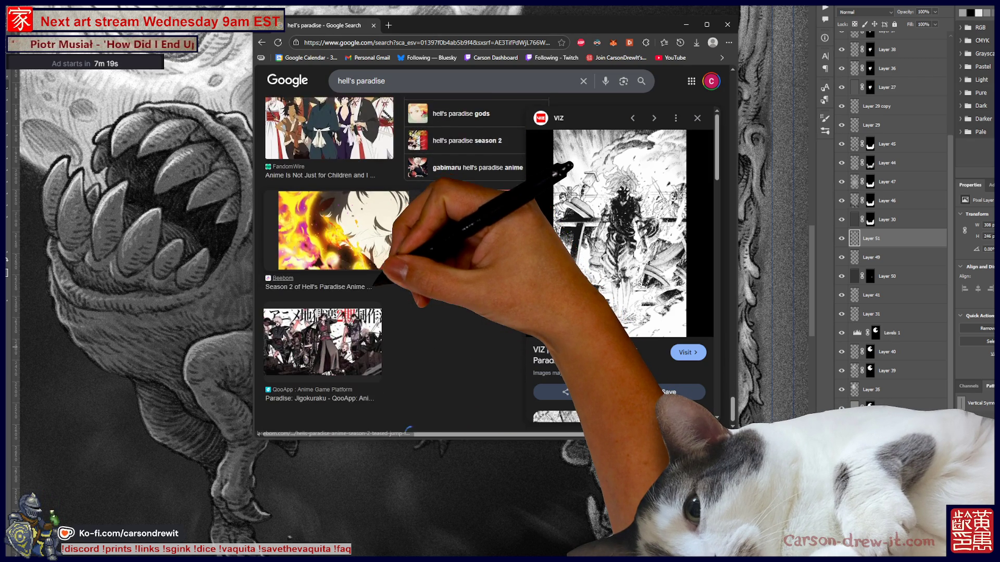
{"action": "scroll", "coordinate": [375, 281], "scroll_direction": "down", "scroll_amount": 1}
{"action": "scroll", "coordinate": [375, 281], "scroll_direction": "down", "scroll_amount": 3}
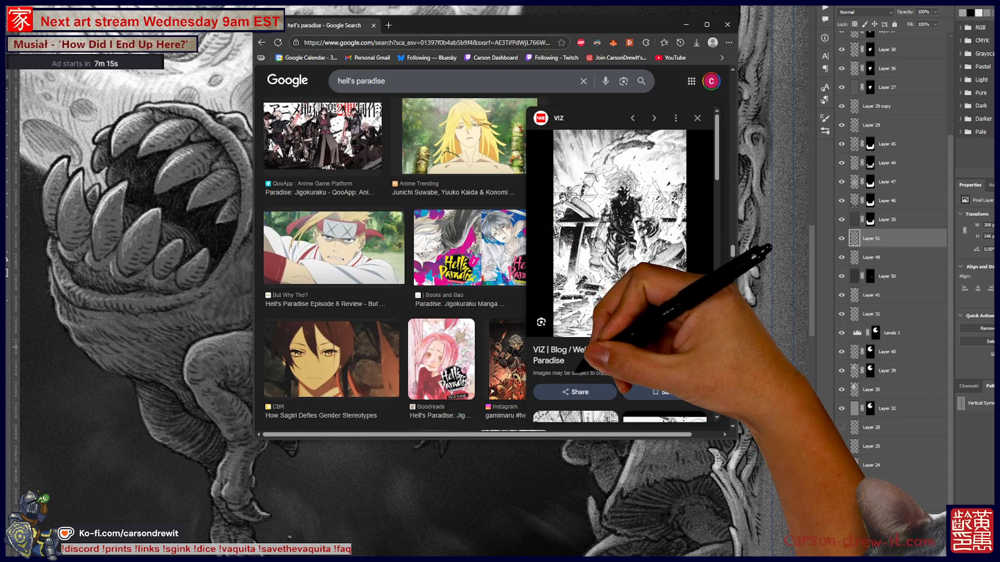
{"action": "scroll", "coordinate": [619, 271], "scroll_direction": "down", "scroll_amount": 3}
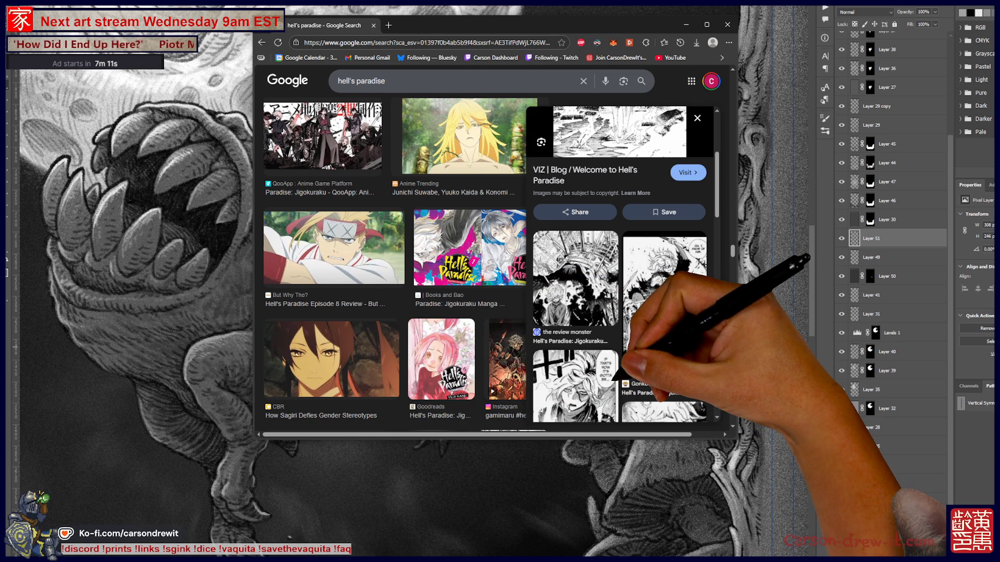
{"action": "scroll", "coordinate": [615, 376], "scroll_direction": "down", "scroll_amount": 3}
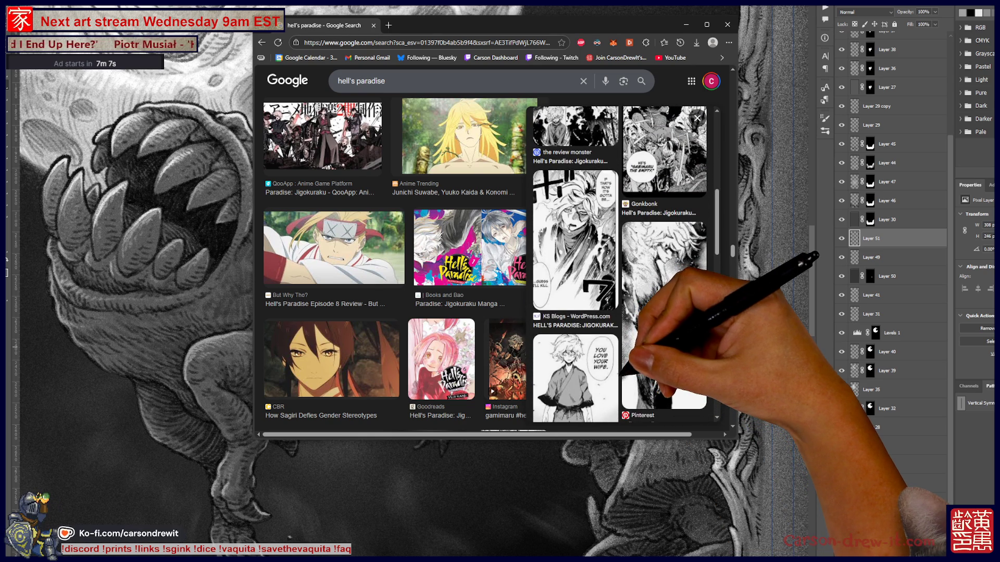
{"action": "scroll", "coordinate": [619, 372], "scroll_direction": "down", "scroll_amount": 4}
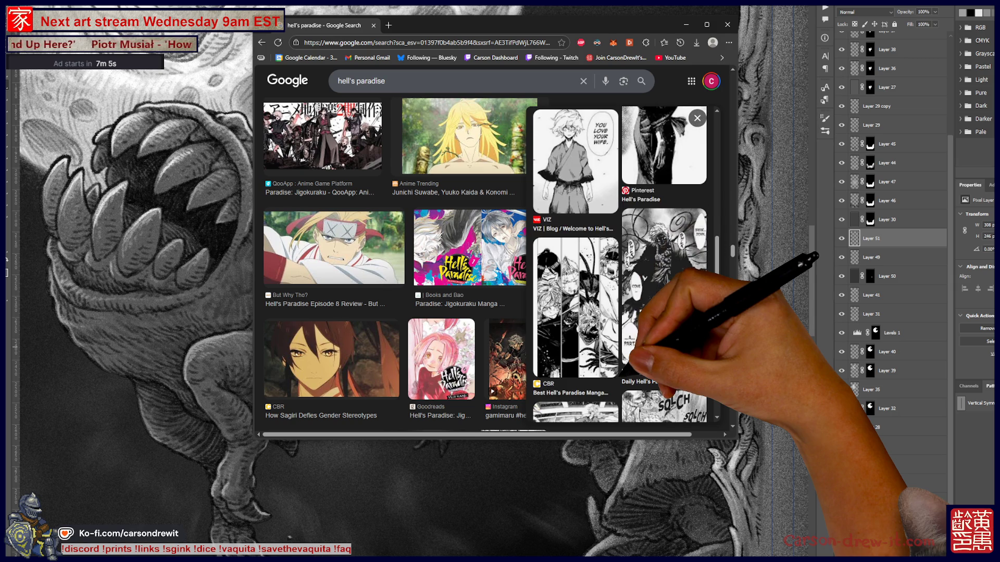
{"action": "scroll", "coordinate": [619, 312], "scroll_direction": "down", "scroll_amount": 2}
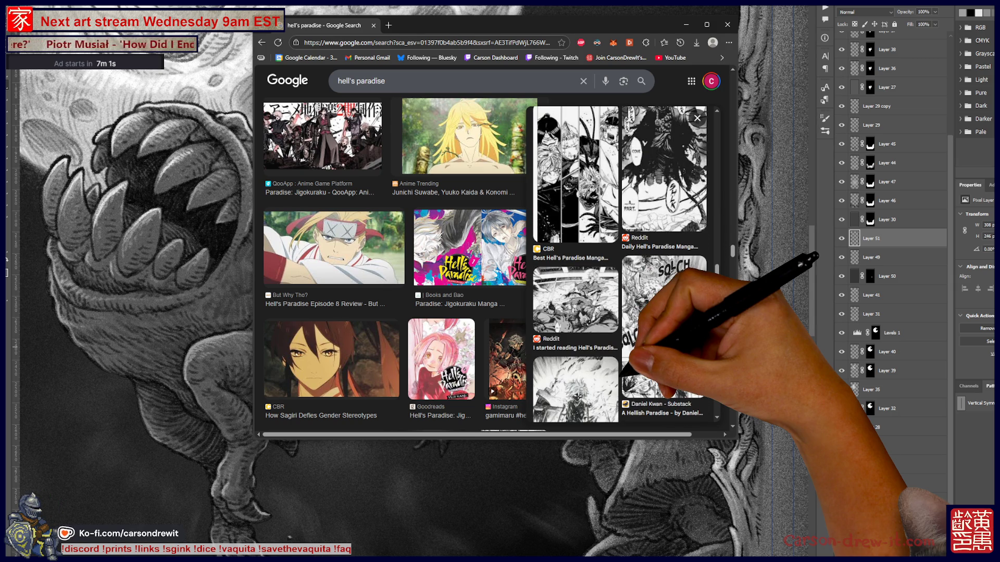
{"action": "scroll", "coordinate": [620, 312], "scroll_direction": "down", "scroll_amount": 6}
{"action": "scroll", "coordinate": [619, 260], "scroll_direction": "down", "scroll_amount": 6}
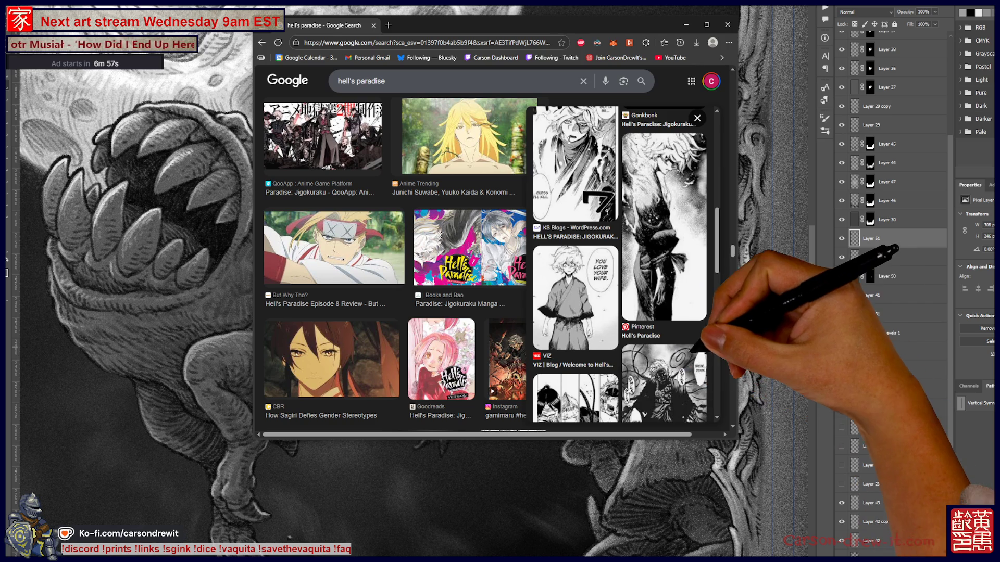
{"action": "left_click", "coordinate": [574, 297]}
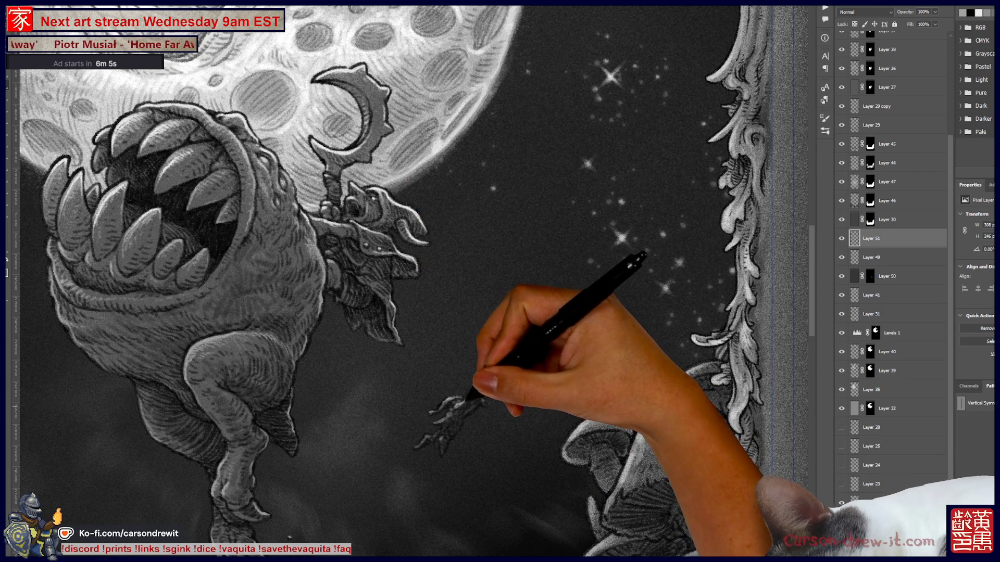
- Sketch a long orb-topped staff for the small figure and view the whole artwork
{"action": "key", "text": "ctrl"}
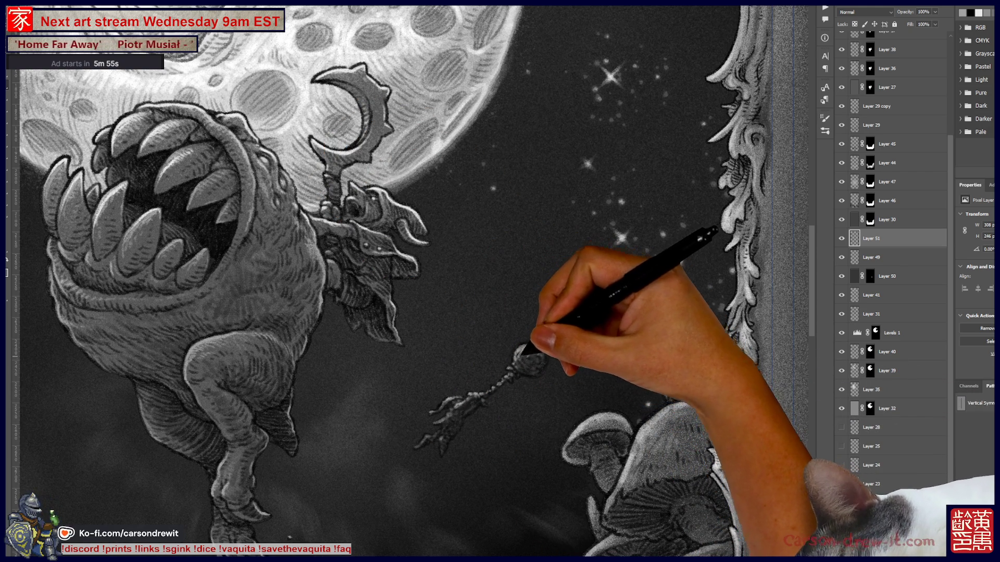
{"action": "key", "text": "ctrl"}
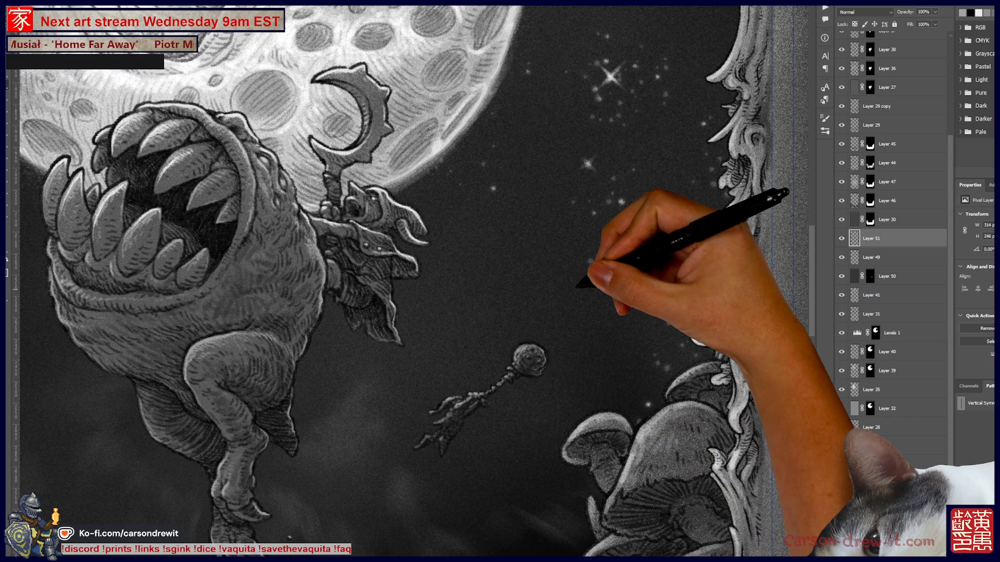
{"action": "key", "text": "ctrl+0"}
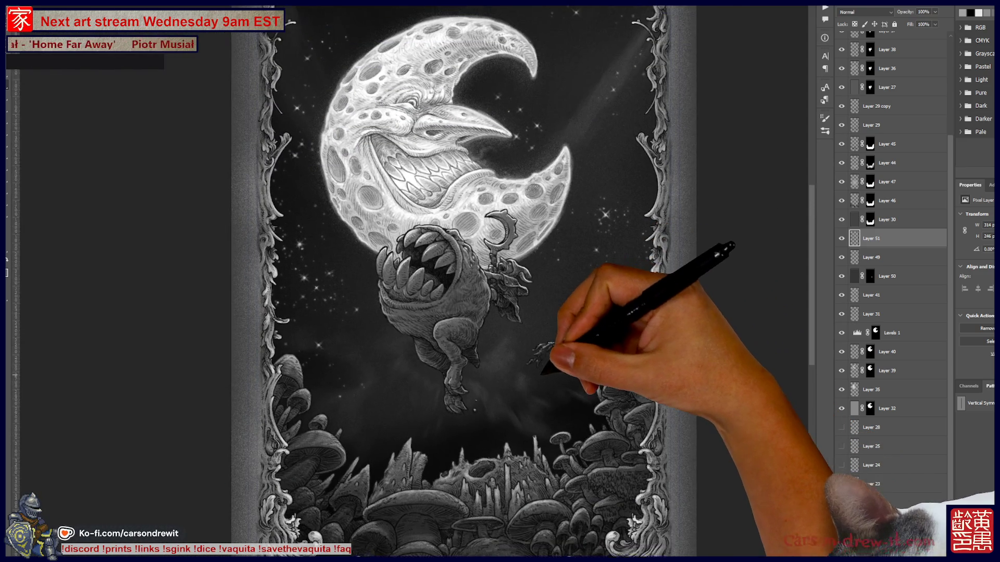
- Zoom out to the whole framed card, select the Border 1 group, and add an empty Layer 52 above it
{"action": "key", "text": "ctrl+minus"}
{"action": "key", "text": "ctrl+plus"}
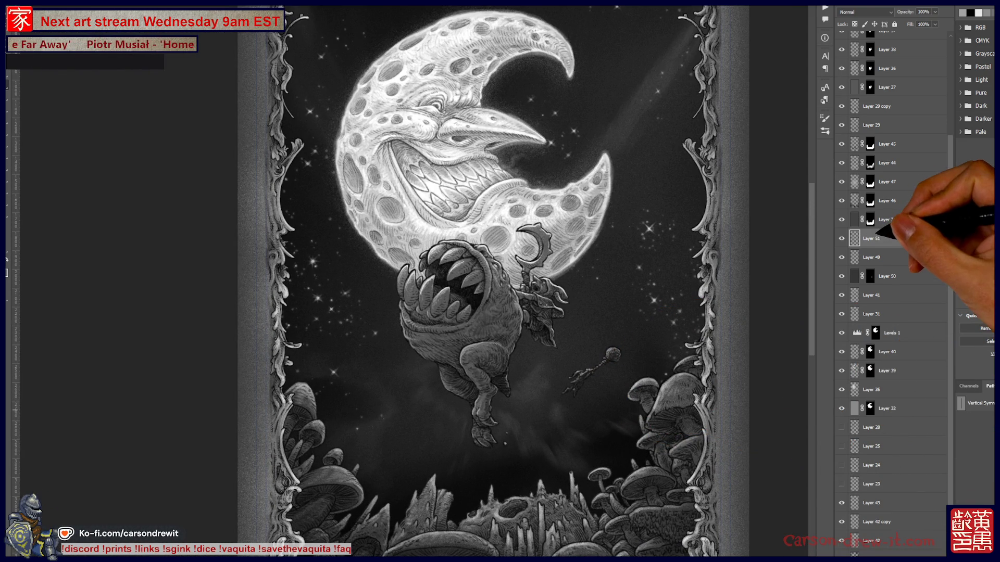
{"action": "left_click", "coordinate": [880, 238]}
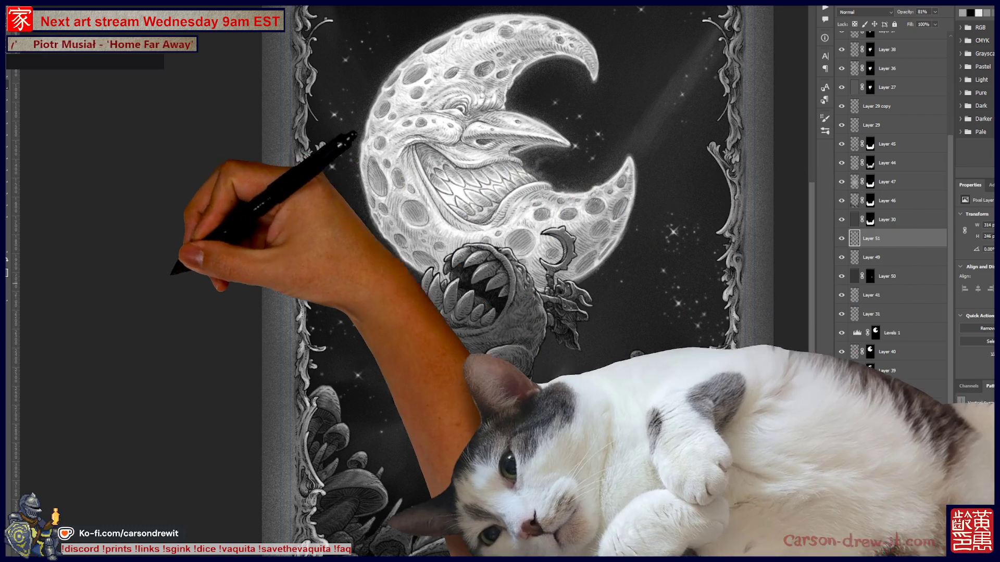
{"action": "key", "text": "ctrl+minus"}
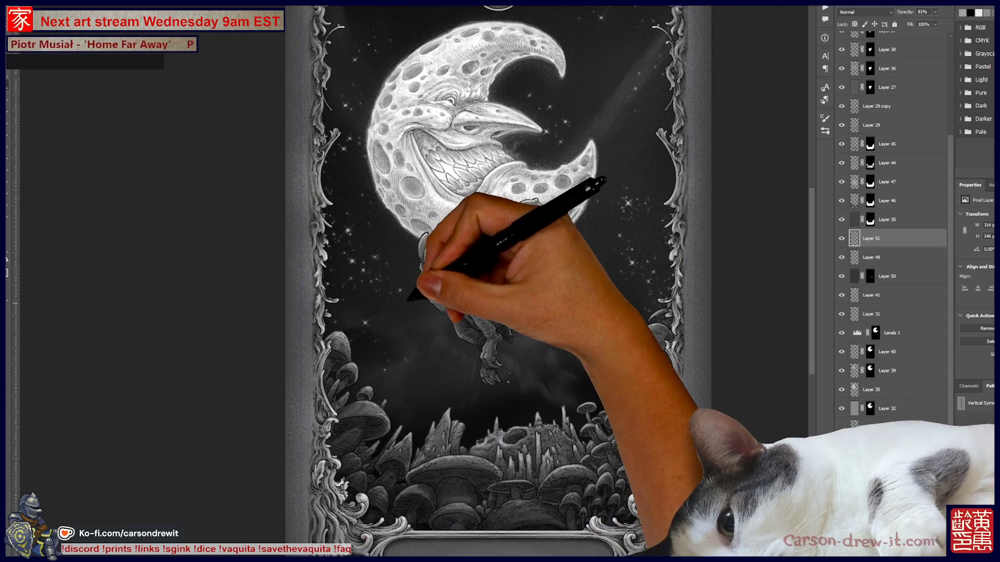
{"action": "scroll", "coordinate": [498, 281], "scroll_direction": "down", "scroll_amount": 2}
{"action": "scroll", "coordinate": [497, 281], "scroll_direction": "up", "scroll_amount": 1}
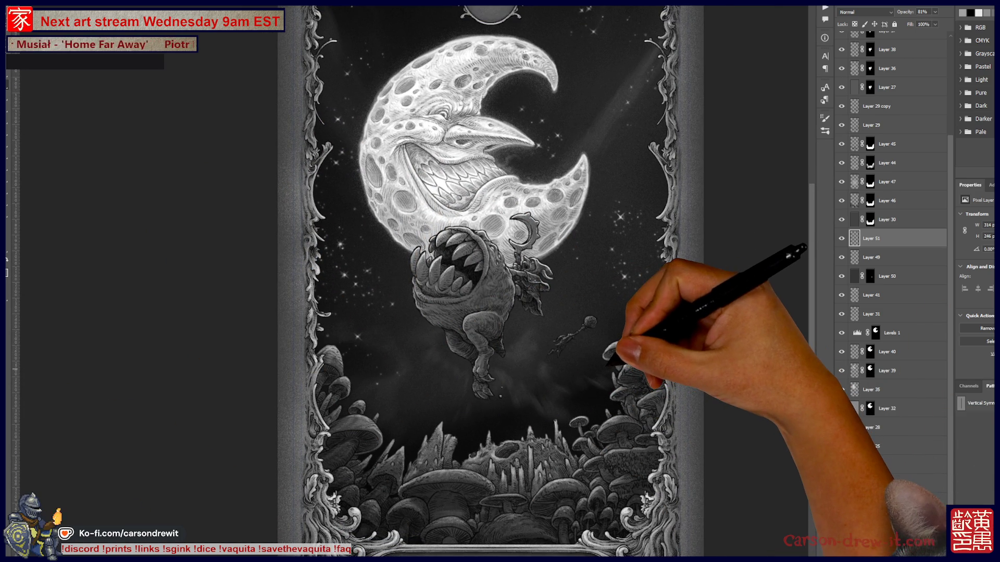
{"action": "key", "text": "ctrl+minus"}
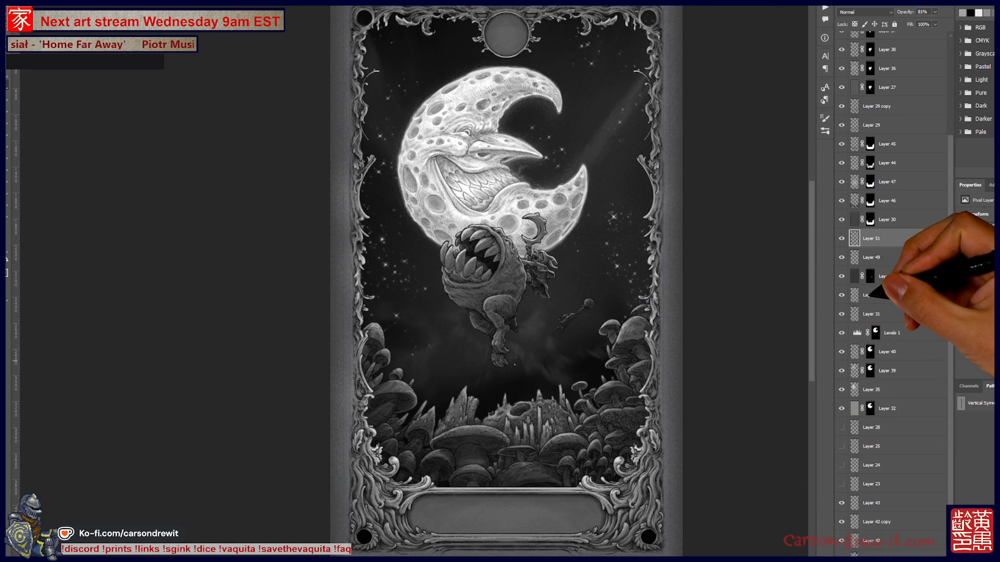
{"action": "scroll", "coordinate": [890, 260], "scroll_direction": "up", "scroll_amount": 5}
{"action": "left_click", "coordinate": [879, 94]}
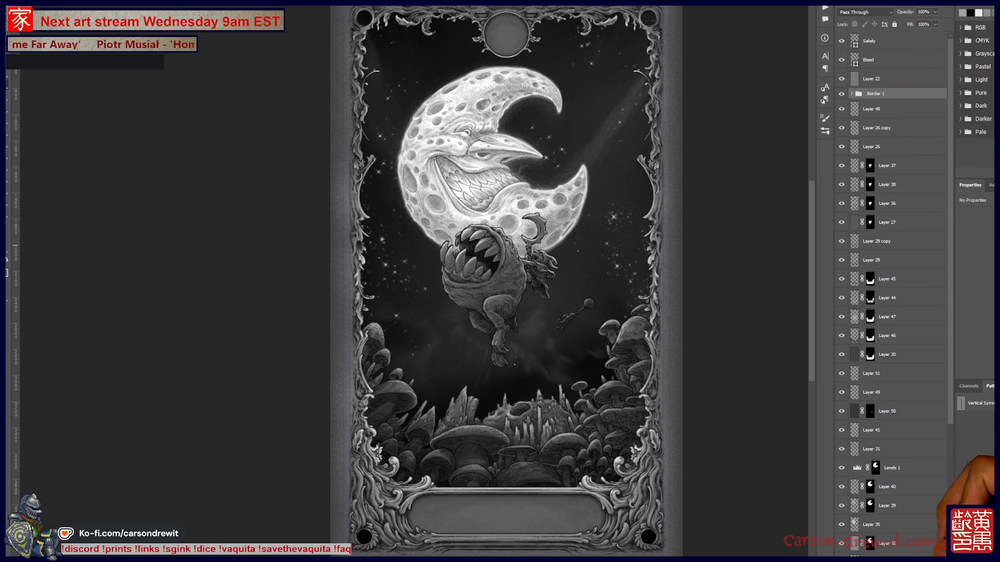
{"action": "key", "text": "ctrl+shift+alt+n"}
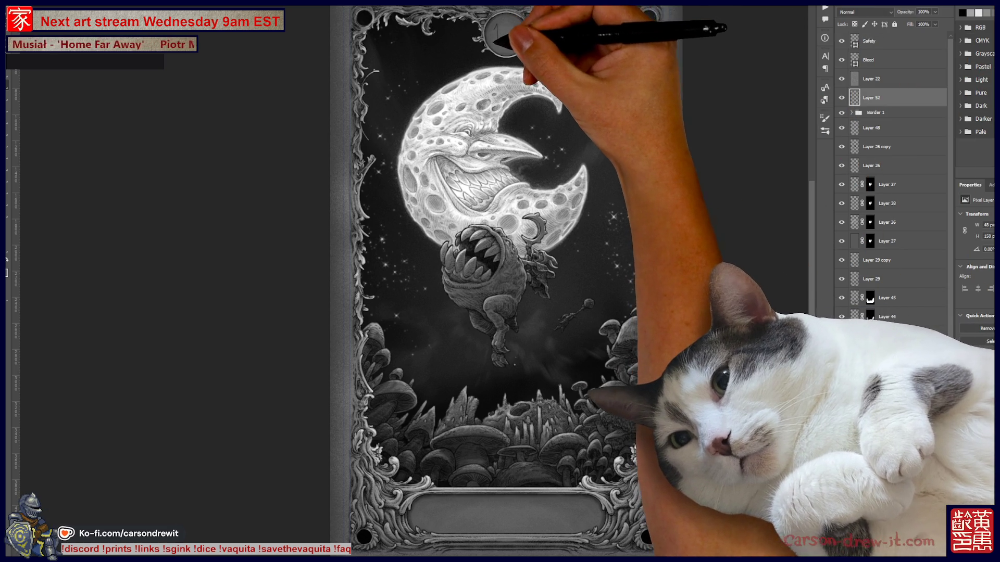
- Try lettering 'SA' in the bottom banner on Layer 52, undoing the unwanted strokes
{"action": "left_click_drag", "start_coordinate": [435, 515], "coordinate": [573, 520]}
{"action": "key", "text": "ctrl+z"}
{"action": "mouse_move", "coordinate": [436, 508]}
{"action": "left_mouse_down"}
{"action": "mouse_move", "coordinate": [431, 517]}
{"action": "mouse_move", "coordinate": [510, 507]}
{"action": "mouse_move", "coordinate": [533, 519]}
{"action": "left_mouse_up"}
{"action": "left_click_drag", "start_coordinate": [523, 515], "coordinate": [531, 513]}
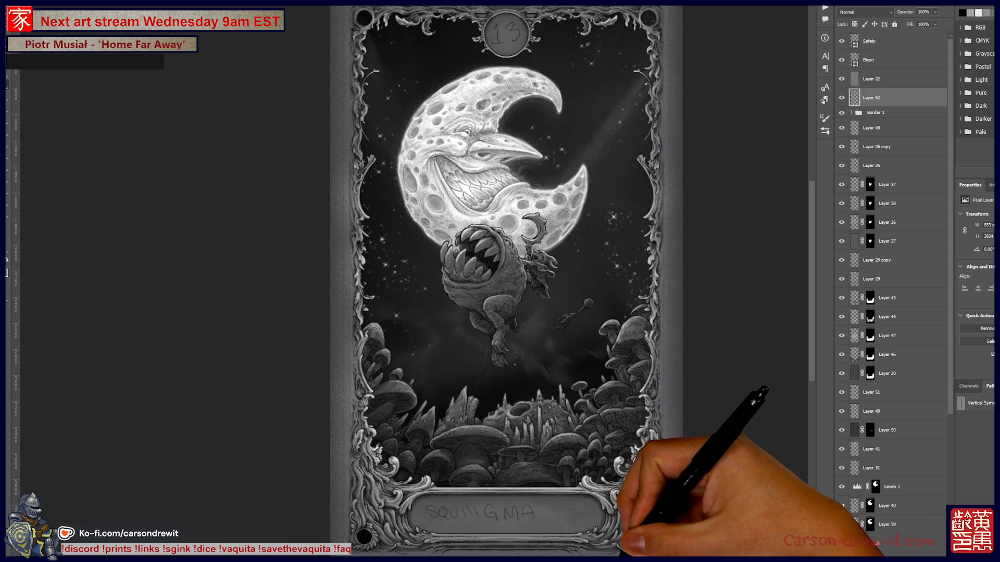
{"action": "key", "text": "ctrl+z"}
{"action": "key", "text": "ctrl+z"}
{"action": "key", "text": "ctrl+z"}
{"action": "key", "text": "ctrl+z"}
{"action": "key", "text": "ctrl+z"}
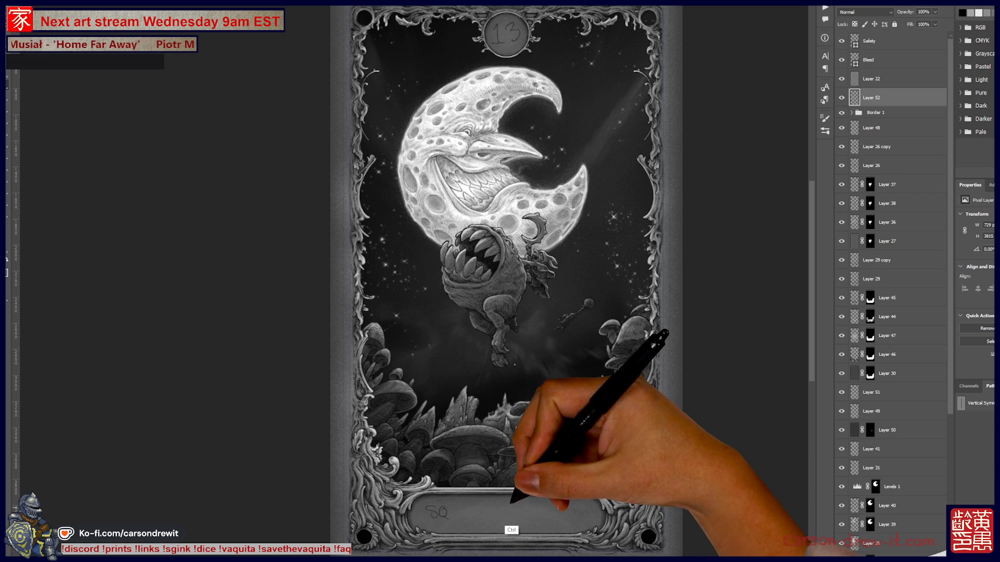
{"action": "key", "text": "ctrl+z"}
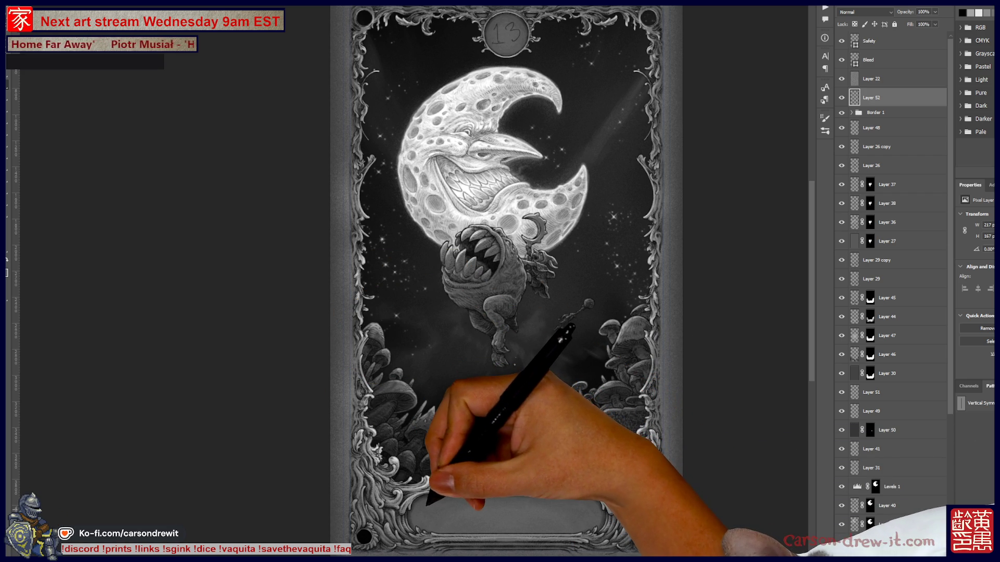
- Letter 'PANTS' into the bottom banner, undo the final S, then bring up the File menu
{"action": "mouse_move", "coordinate": [436, 522]}
{"action": "left_mouse_down"}
{"action": "mouse_move", "coordinate": [436, 506]}
{"action": "mouse_move", "coordinate": [456, 522]}
{"action": "mouse_move", "coordinate": [472, 506]}
{"action": "mouse_move", "coordinate": [488, 510]}
{"action": "left_mouse_up"}
{"action": "mouse_move", "coordinate": [481, 509]}
{"action": "left_mouse_down"}
{"action": "mouse_move", "coordinate": [482, 523]}
{"action": "mouse_move", "coordinate": [491, 521]}
{"action": "left_mouse_up"}
{"action": "key", "text": "ctrl+z"}
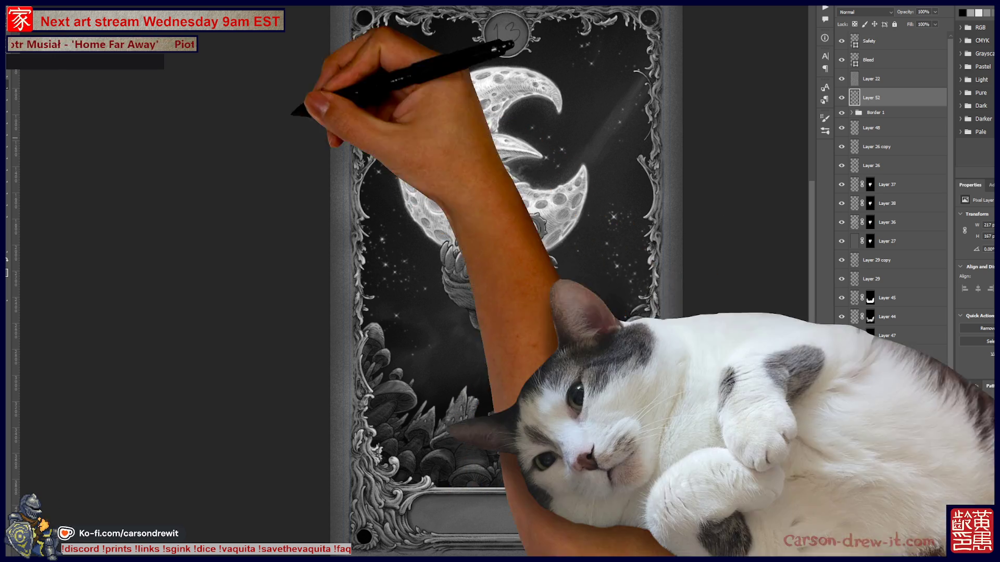
{"action": "key", "text": "alt+f"}
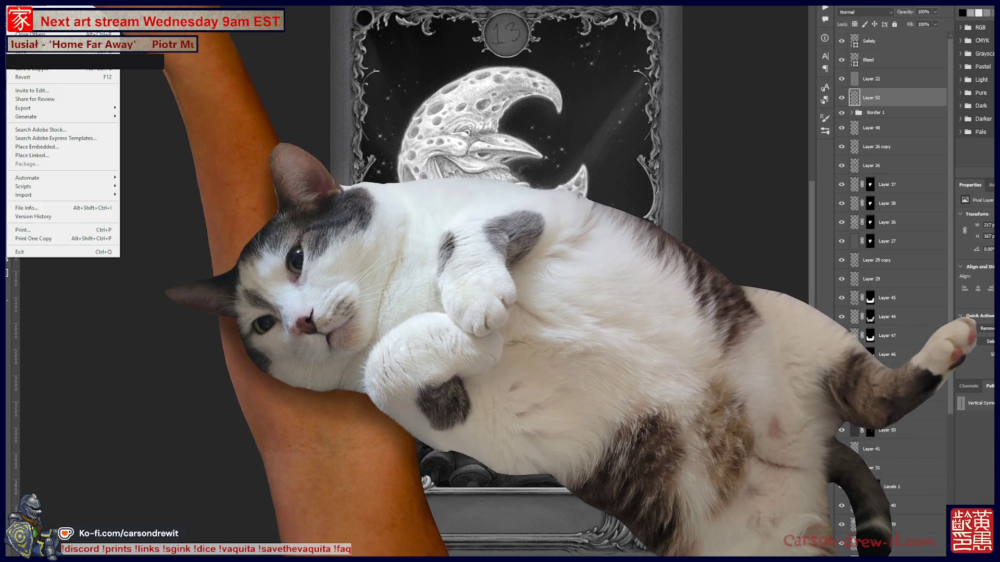
- Cancel the New Document dialog, then toggle Layer 52 on and off so the lettered 13 ends hidden
{"action": "key", "text": "ctrl+n"}
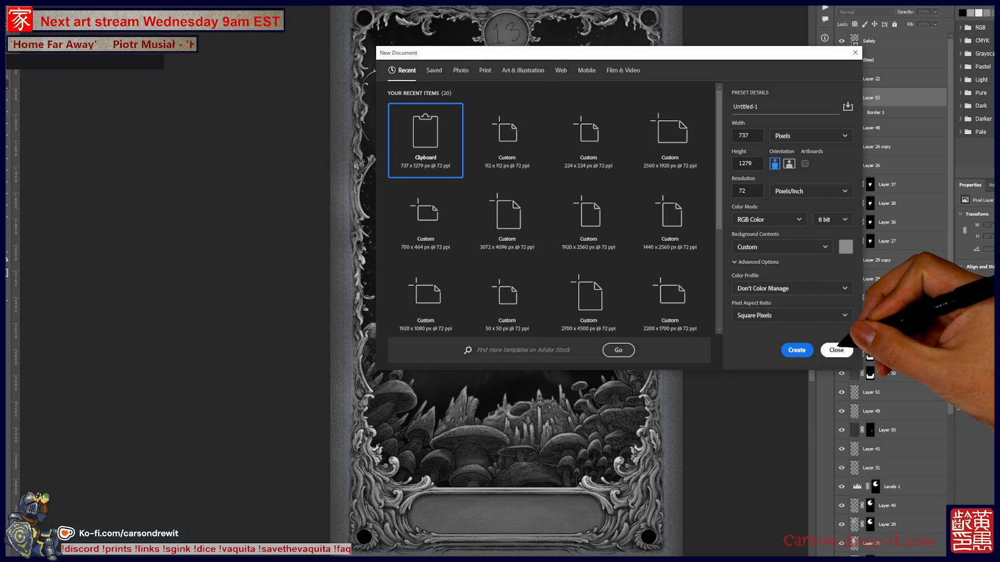
{"action": "left_click", "coordinate": [832, 348]}
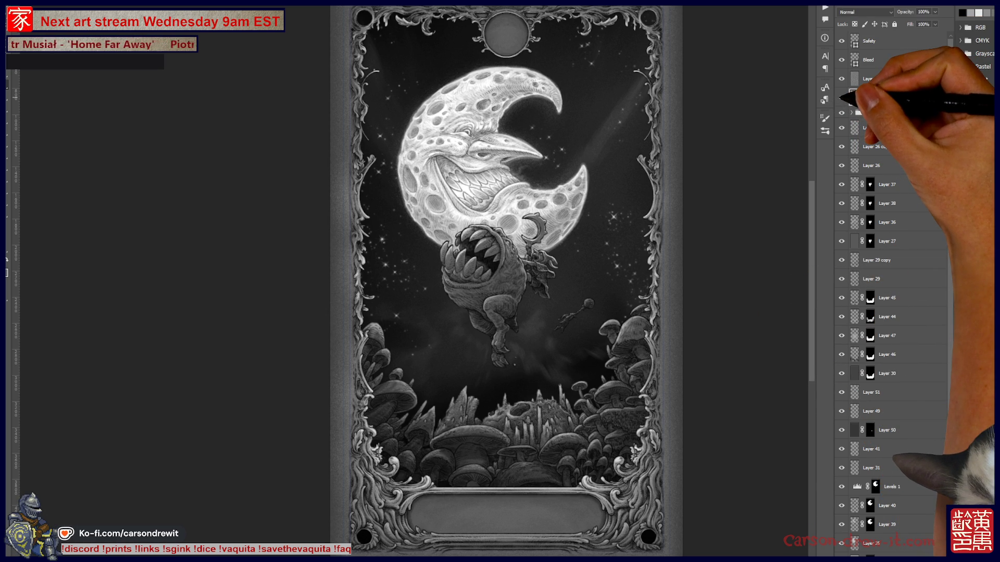
{"action": "left_click", "coordinate": [841, 98]}
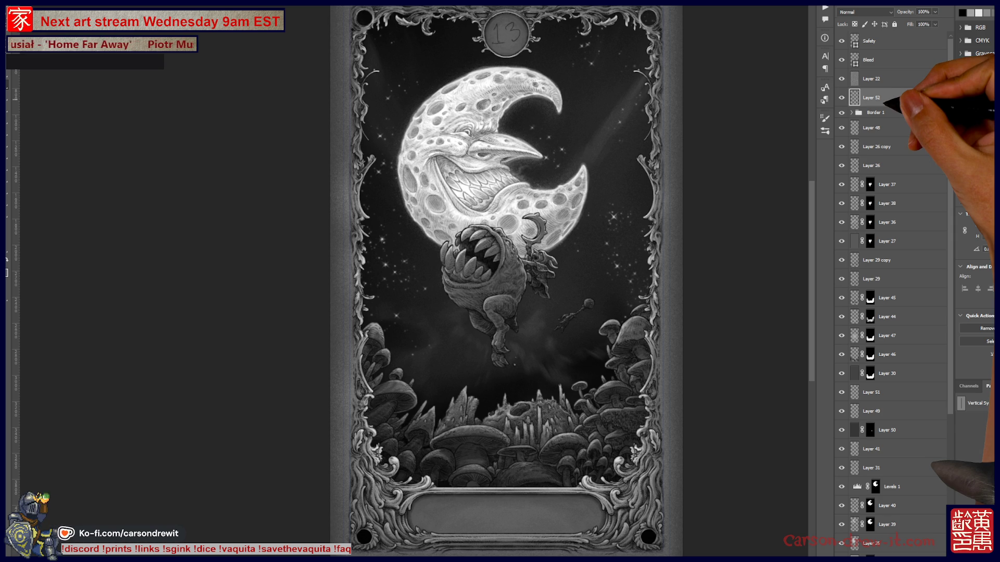
{"action": "left_click", "coordinate": [840, 98]}
{"action": "scroll", "coordinate": [893, 261], "scroll_direction": "down", "scroll_amount": 5}
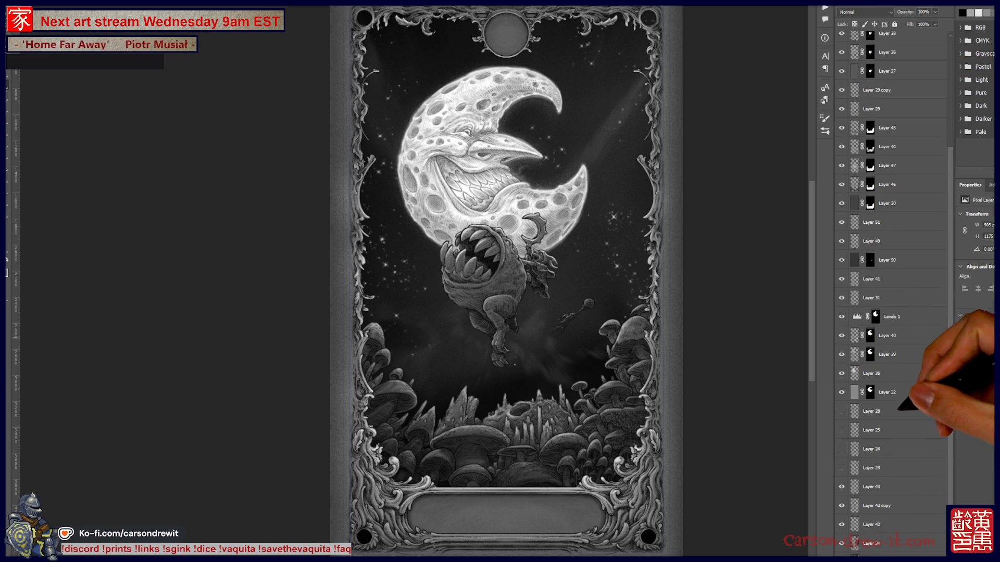
{"action": "scroll", "coordinate": [885, 468], "scroll_direction": "down", "scroll_amount": 2}
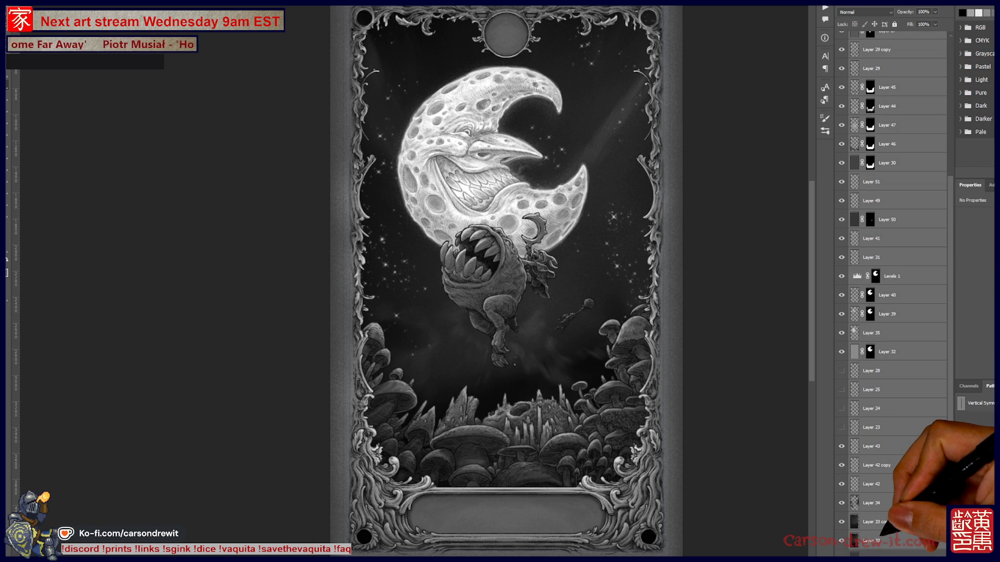
{"action": "key", "text": "ctrl+Tab"}
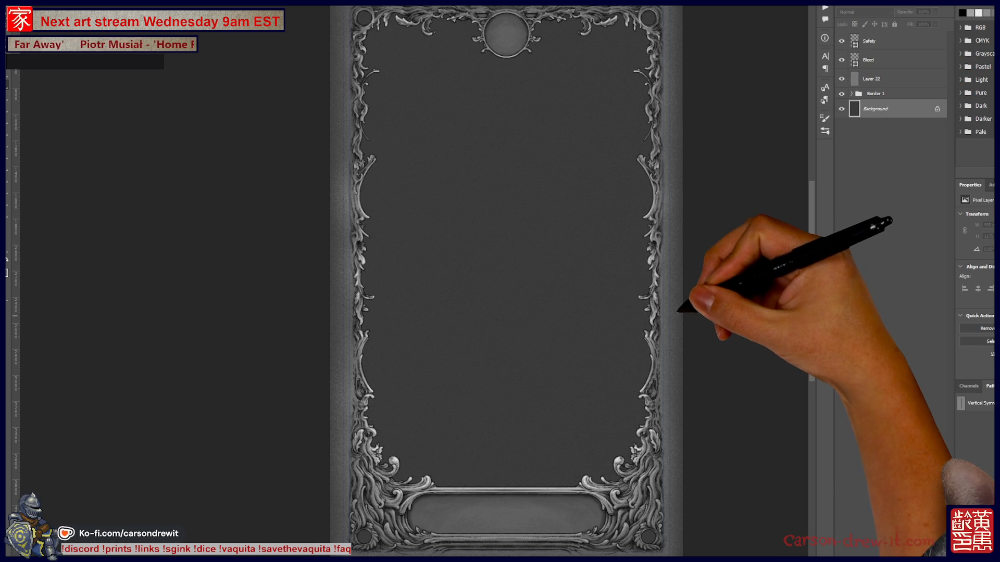
- Save the blank border template under a new PSD file name, accepting the compatibility option
{"action": "key", "text": "ctrl+shift+s"}
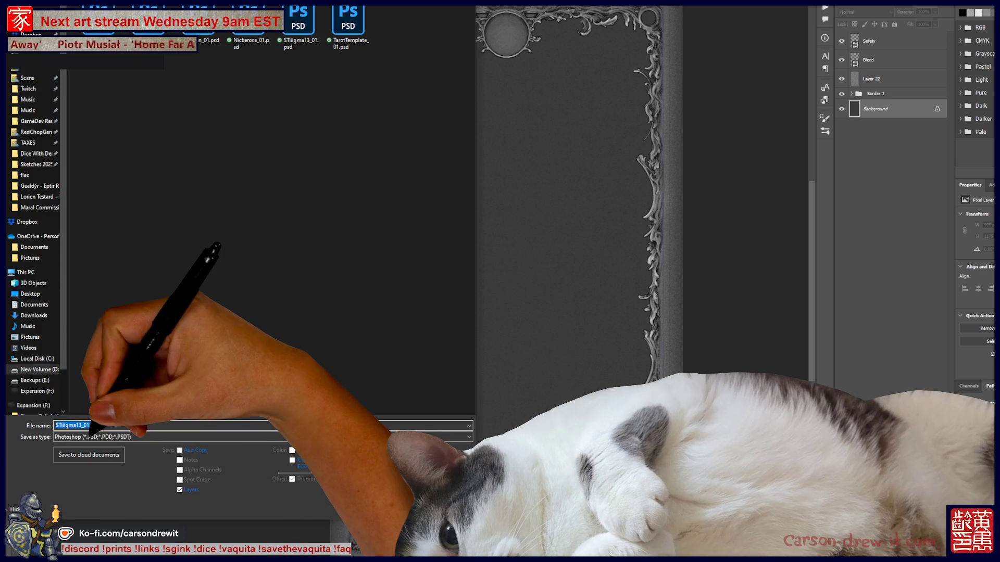
{"action": "left_click", "coordinate": [87, 426]}
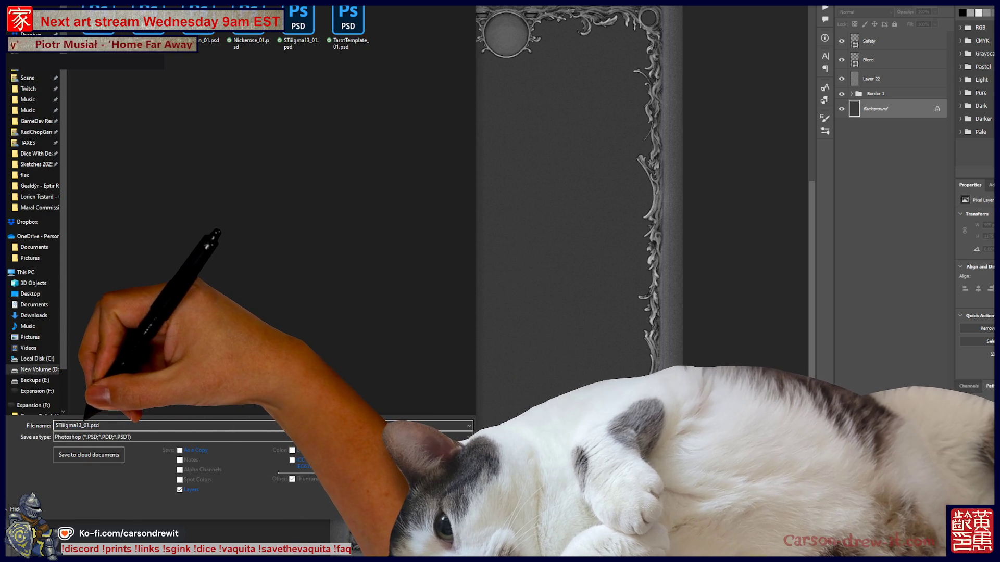
{"action": "double_click", "coordinate": [67, 425]}
{"action": "type", "text": "oxicIndustry"}
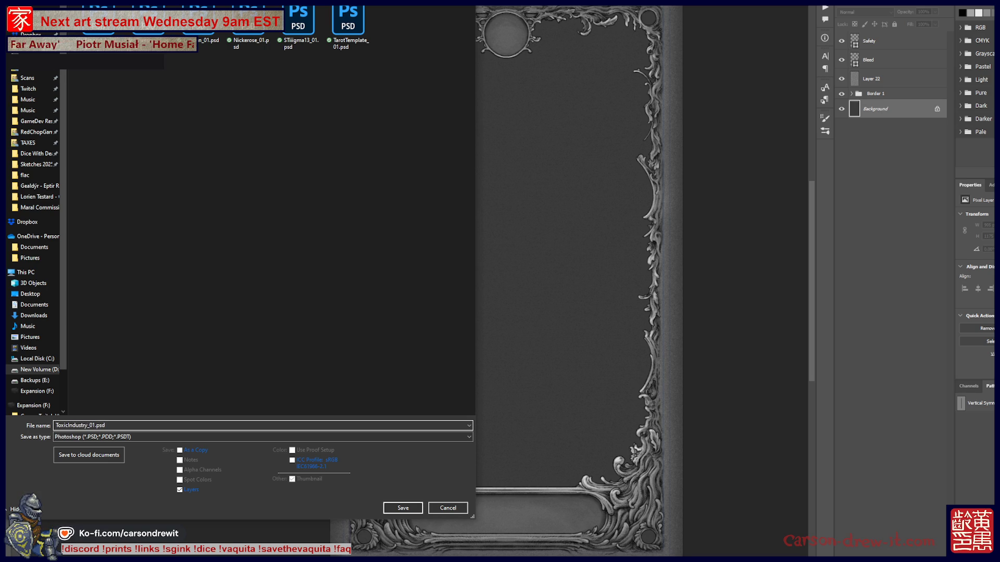
{"action": "key", "text": "Return"}
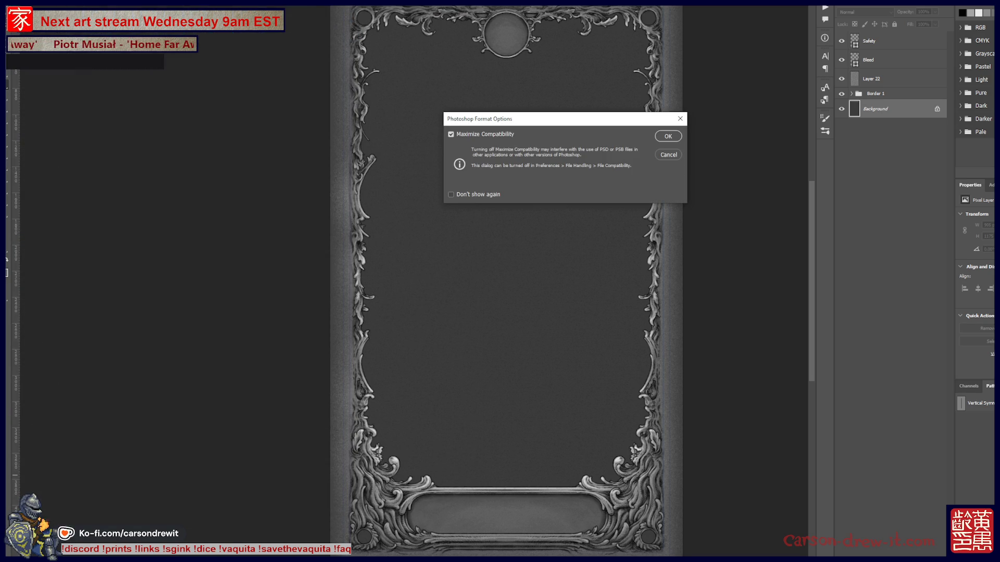
{"action": "key", "text": "Return"}
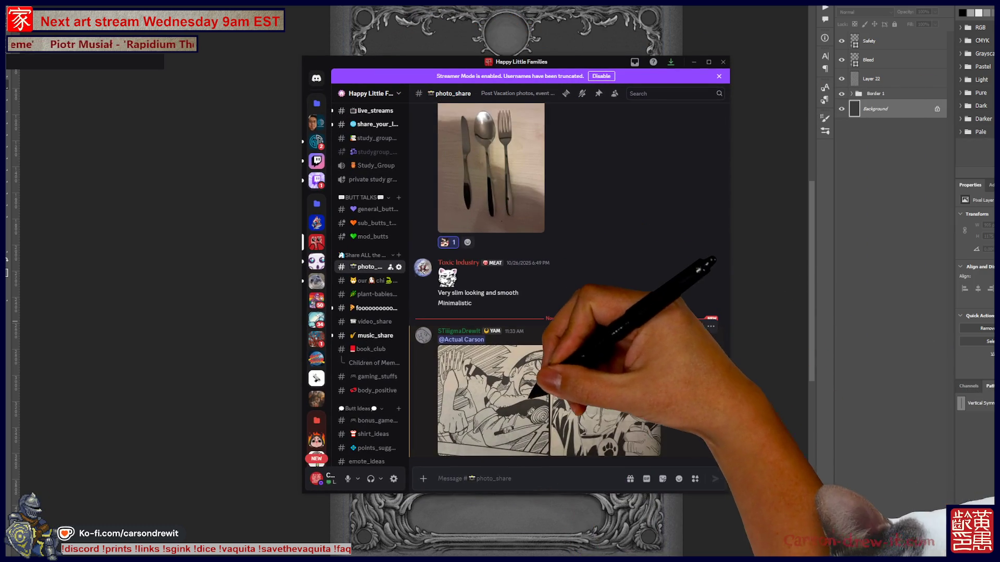
- Open the shared manga drawing full size in Discord and page back and forth through the images
{"action": "left_click", "coordinate": [529, 397]}
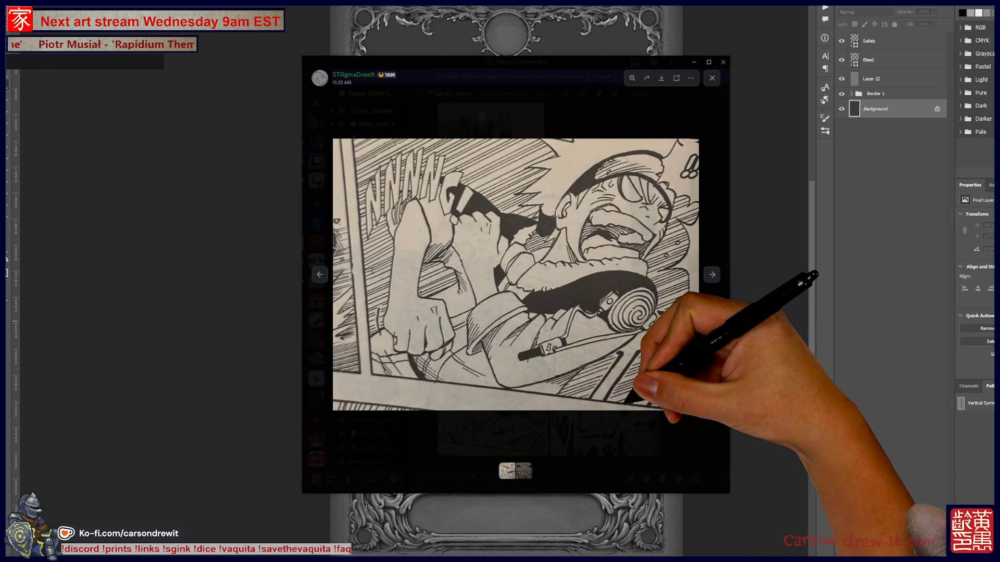
{"action": "left_click", "coordinate": [712, 275]}
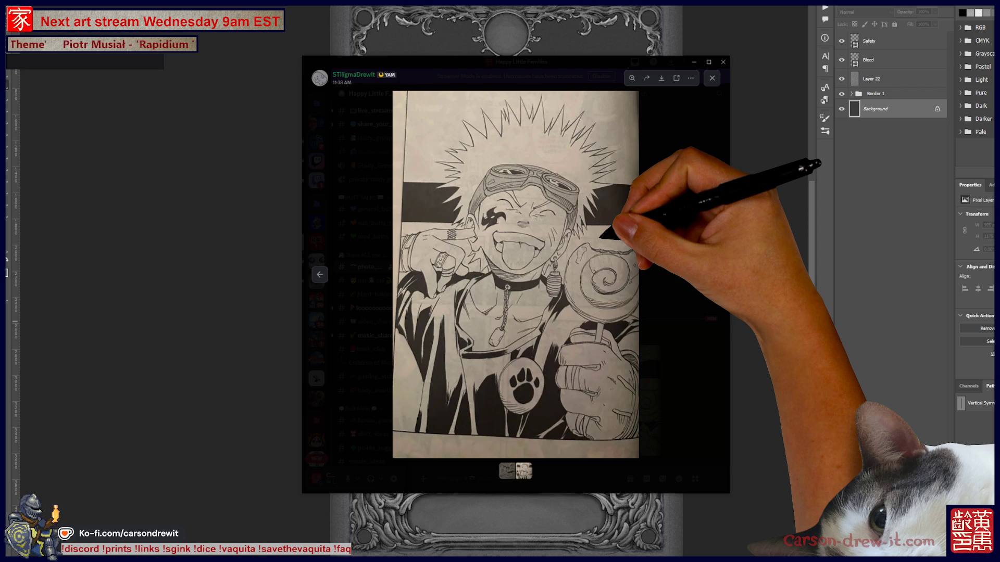
{"action": "key", "text": "Left"}
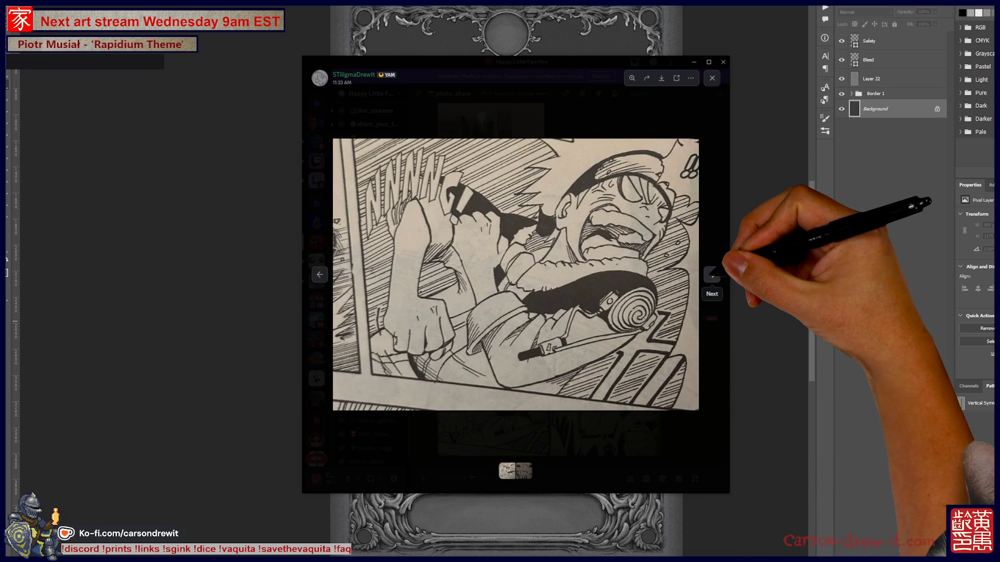
{"action": "left_click", "coordinate": [711, 274]}
{"action": "key", "text": "Right"}
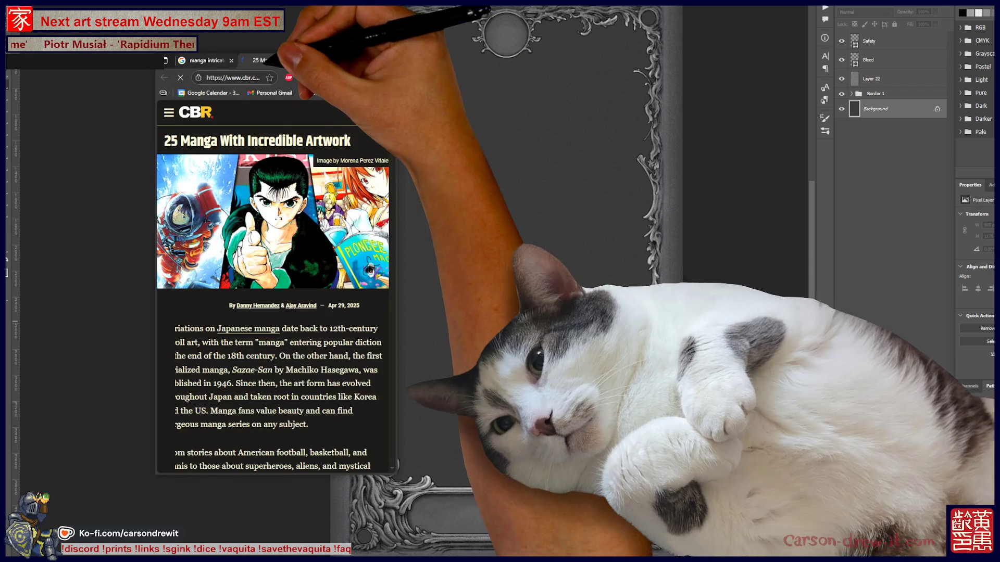
- Widen the Chrome window and scroll through the '25 Manga With Incredible Artwork' article
{"action": "scroll", "coordinate": [276, 286], "scroll_direction": "down", "scroll_amount": 4}
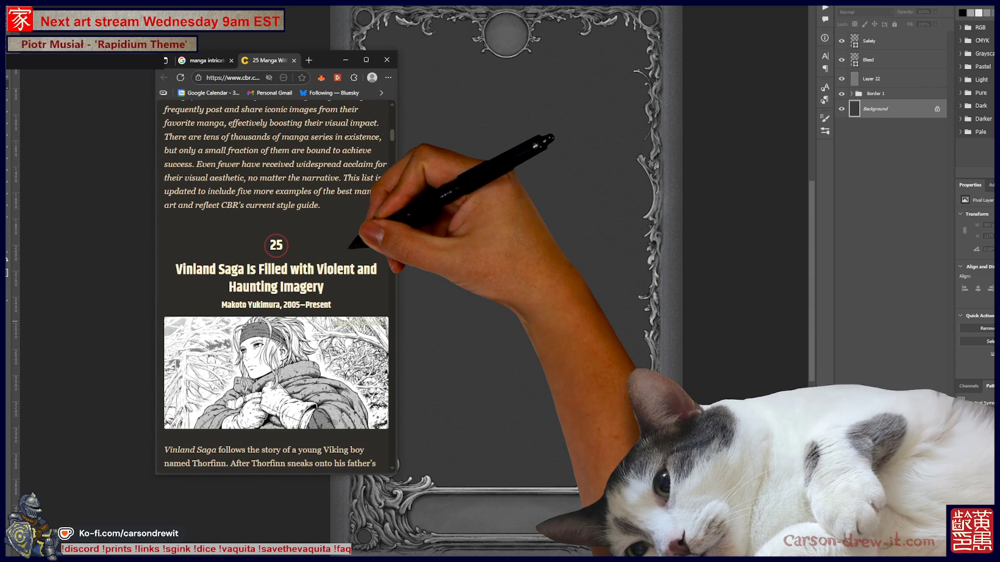
{"action": "scroll", "coordinate": [276, 286], "scroll_direction": "up", "scroll_amount": 7}
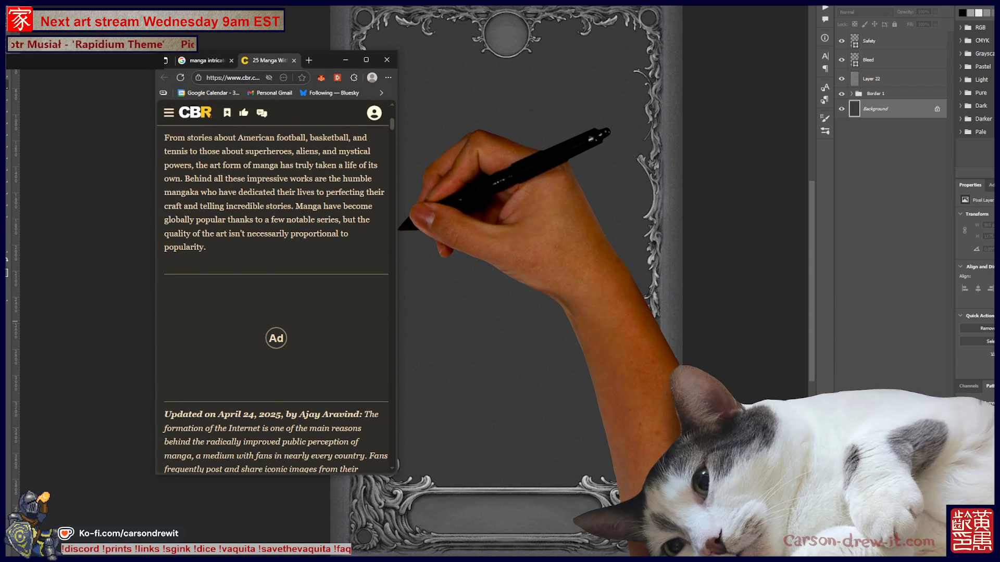
{"action": "left_click_drag", "start_coordinate": [395, 261], "coordinate": [864, 261]}
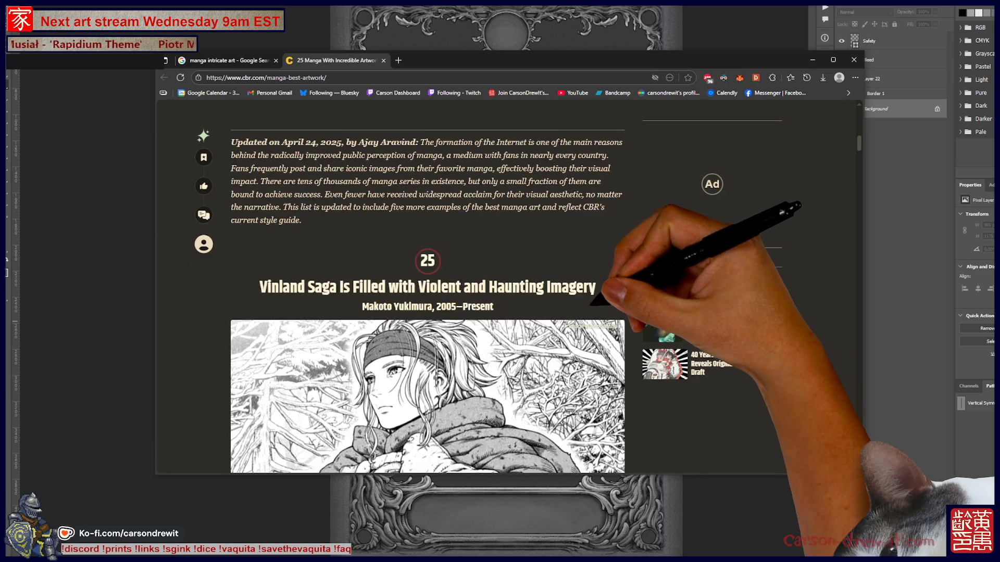
{"action": "scroll", "coordinate": [427, 312], "scroll_direction": "down", "scroll_amount": 5}
{"action": "scroll", "coordinate": [427, 312], "scroll_direction": "up", "scroll_amount": 3}
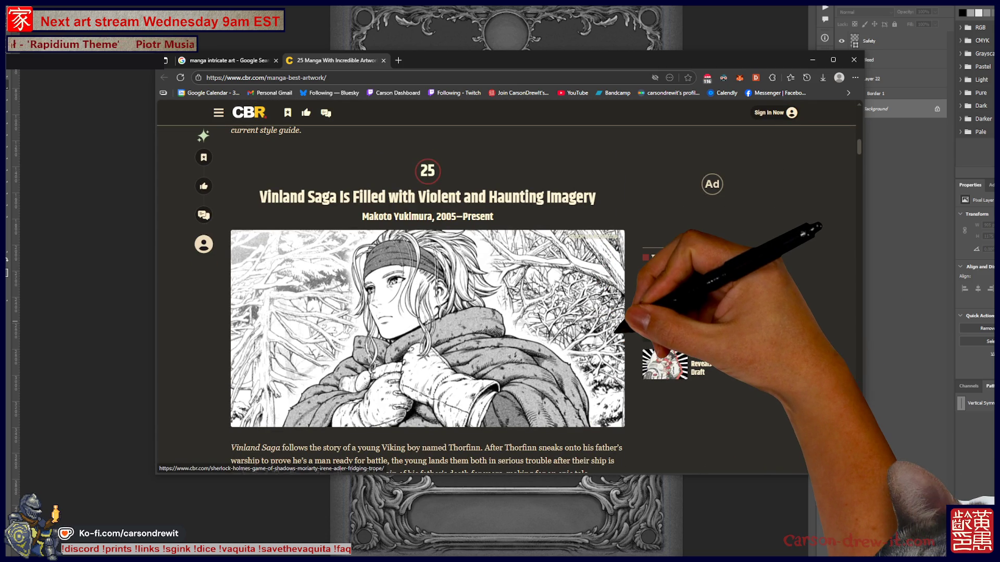
{"action": "scroll", "coordinate": [427, 286], "scroll_direction": "down", "scroll_amount": 3}
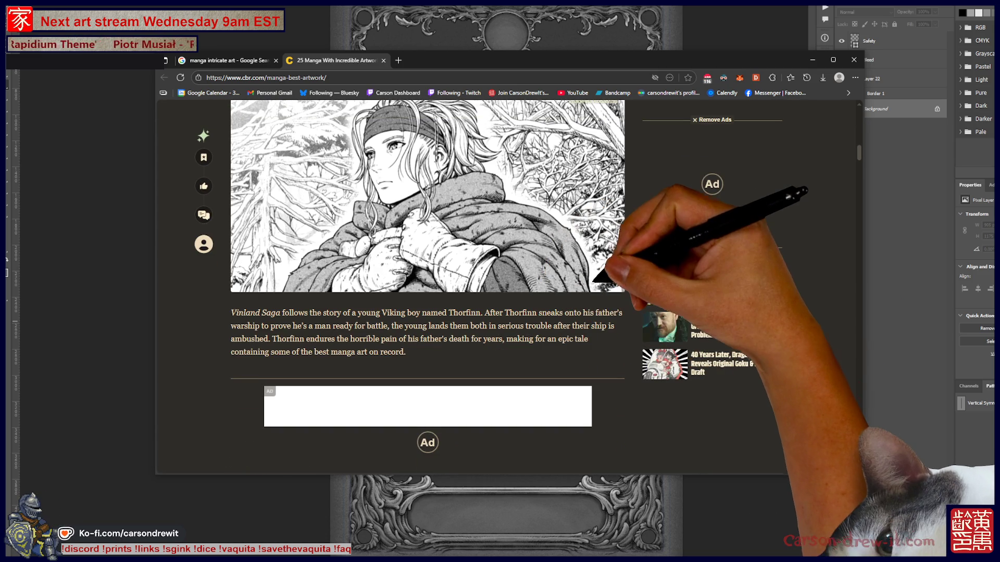
{"action": "scroll", "coordinate": [596, 282], "scroll_direction": "down", "scroll_amount": 8}
{"action": "scroll", "coordinate": [585, 284], "scroll_direction": "down", "scroll_amount": 5}
{"action": "scroll", "coordinate": [427, 260], "scroll_direction": "up", "scroll_amount": 1}
- Search the web for the title 'Otoyomegatari' selected in the article heading
{"action": "left_click_drag", "start_coordinate": [247, 167], "coordinate": [333, 167]}
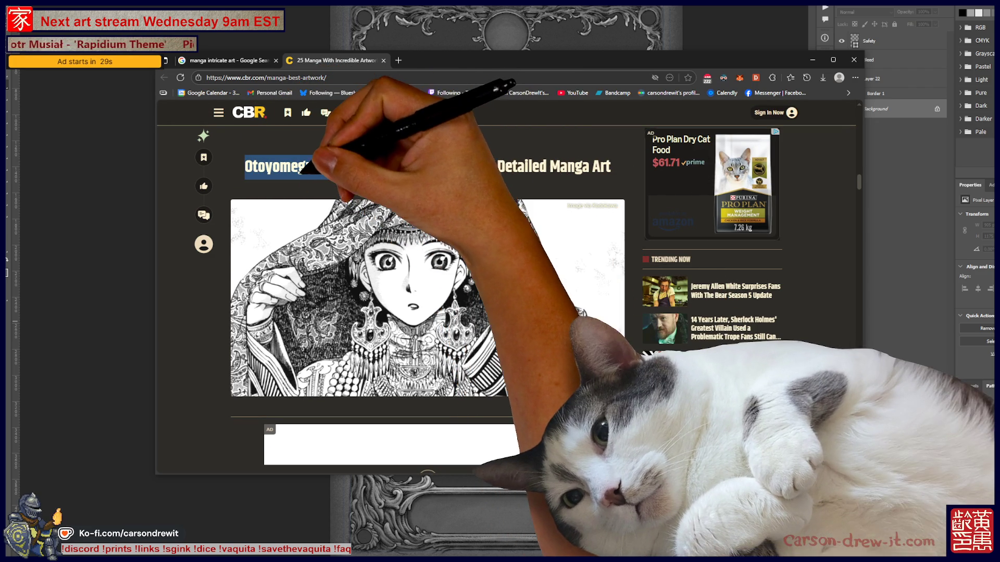
{"action": "right_click", "coordinate": [309, 172]}
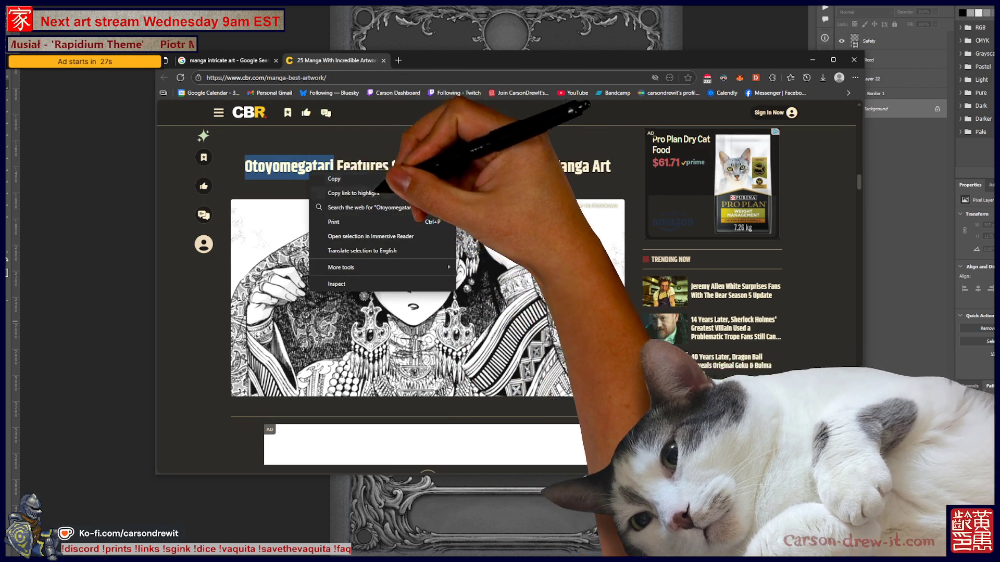
{"action": "left_click", "coordinate": [367, 207]}
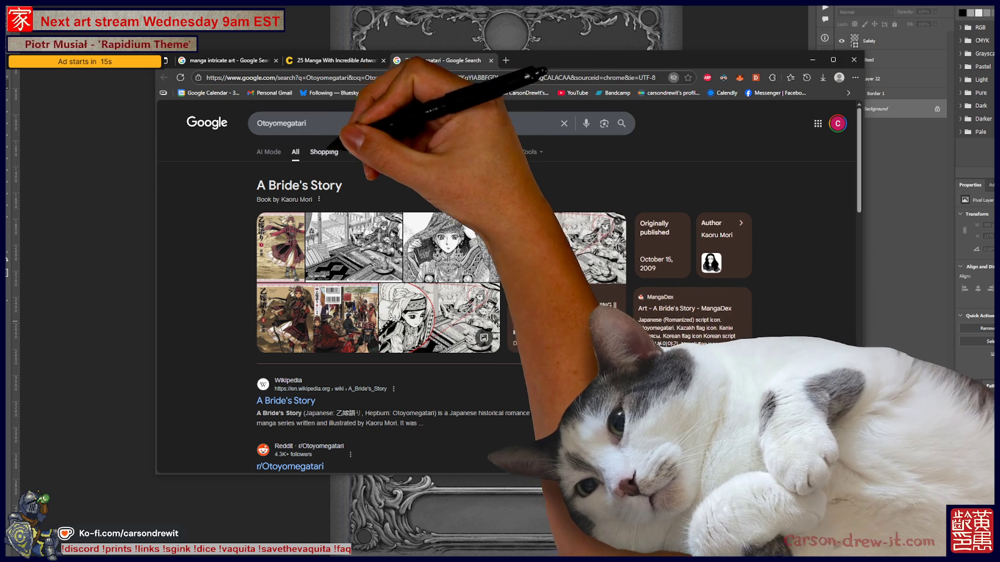
- Open the EspressoComSaudade Otoyomegatari image in a new tab, then preview the A Bride's Story Wikipedia result
{"action": "left_click", "coordinate": [356, 152]}
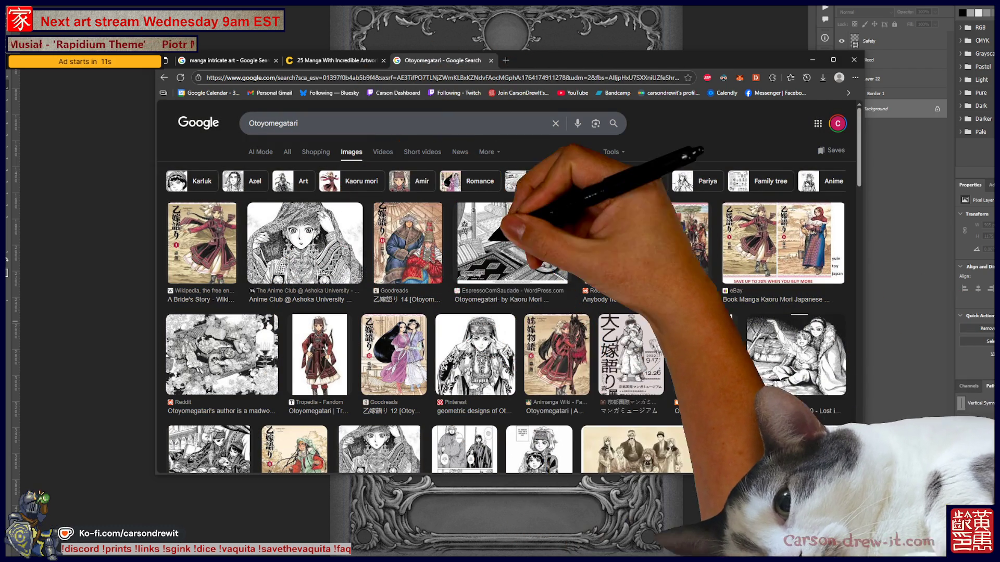
{"action": "left_click", "coordinate": [518, 250]}
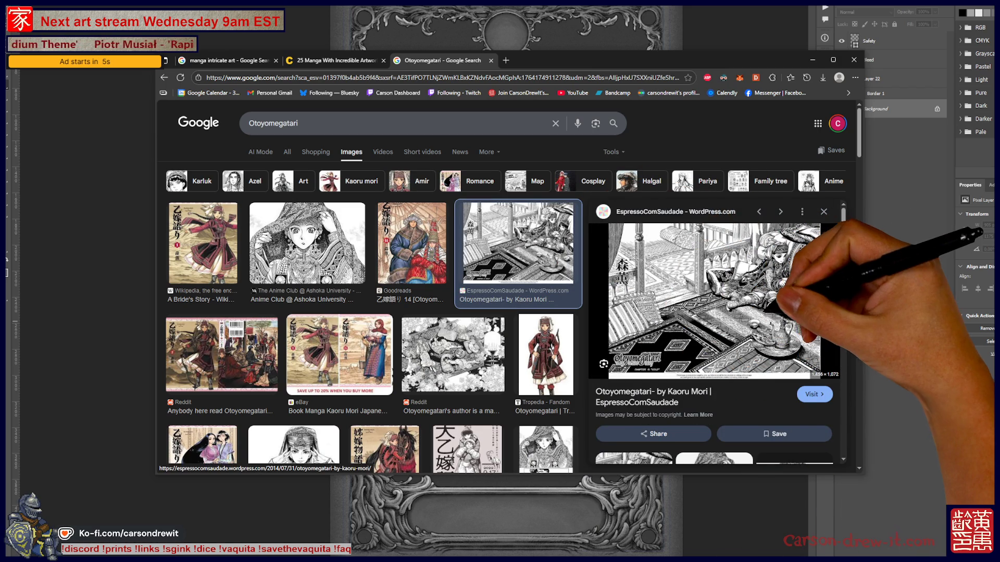
{"action": "right_click", "coordinate": [767, 315]}
{"action": "left_click", "coordinate": [812, 413]}
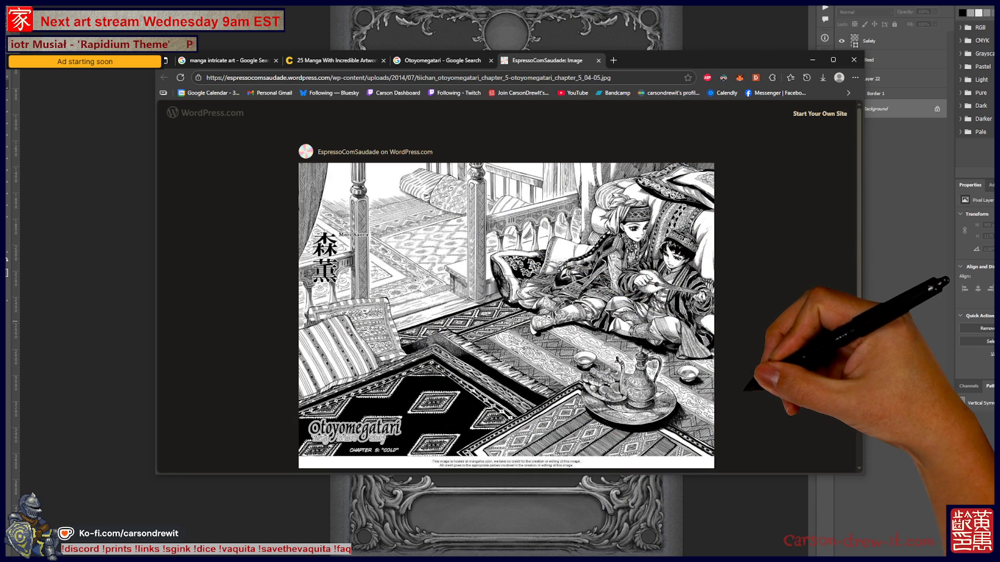
{"action": "key", "text": "ctrl+shift+Tab"}
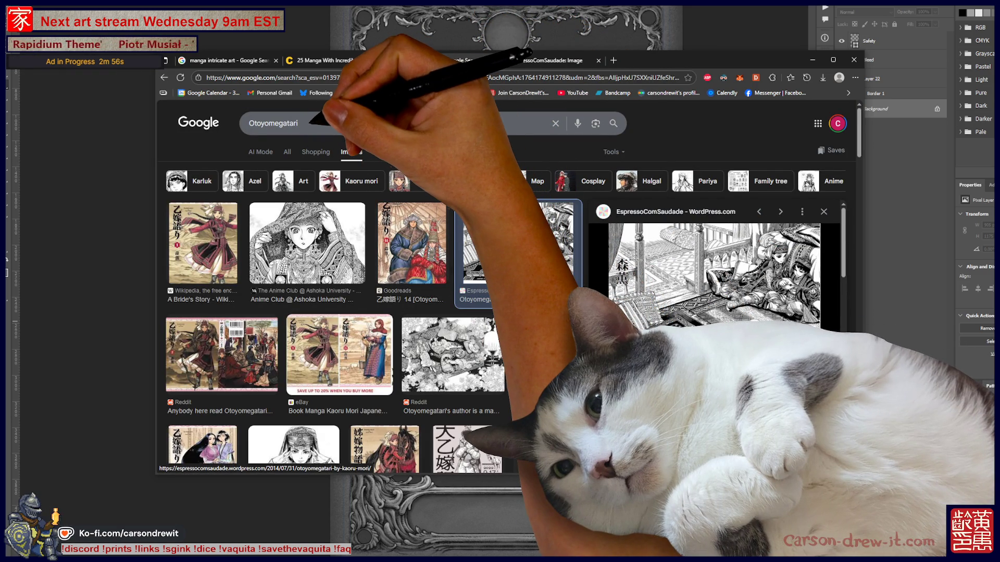
{"action": "left_click", "coordinate": [203, 243]}
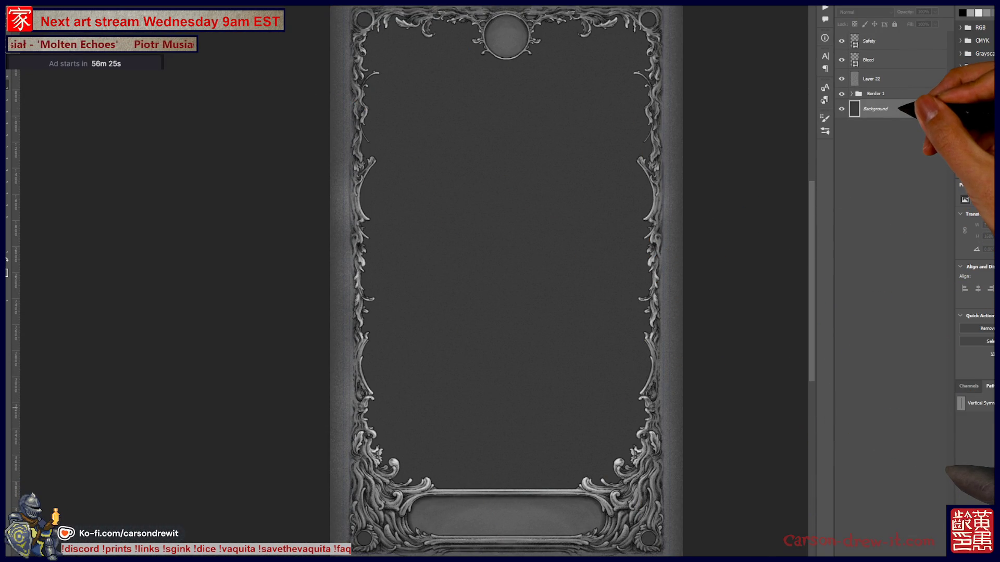
- Raise the grey background's Lightness to +31, then add an empty Layer 23 just above the Background
{"action": "key", "text": "ctrl+u"}
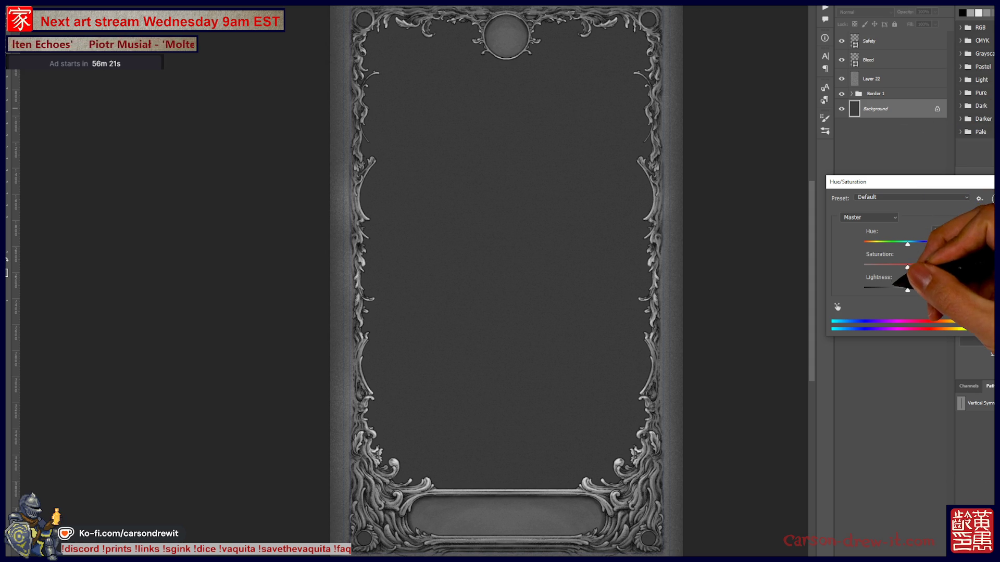
{"action": "left_click_drag", "start_coordinate": [907, 290], "coordinate": [920, 290]}
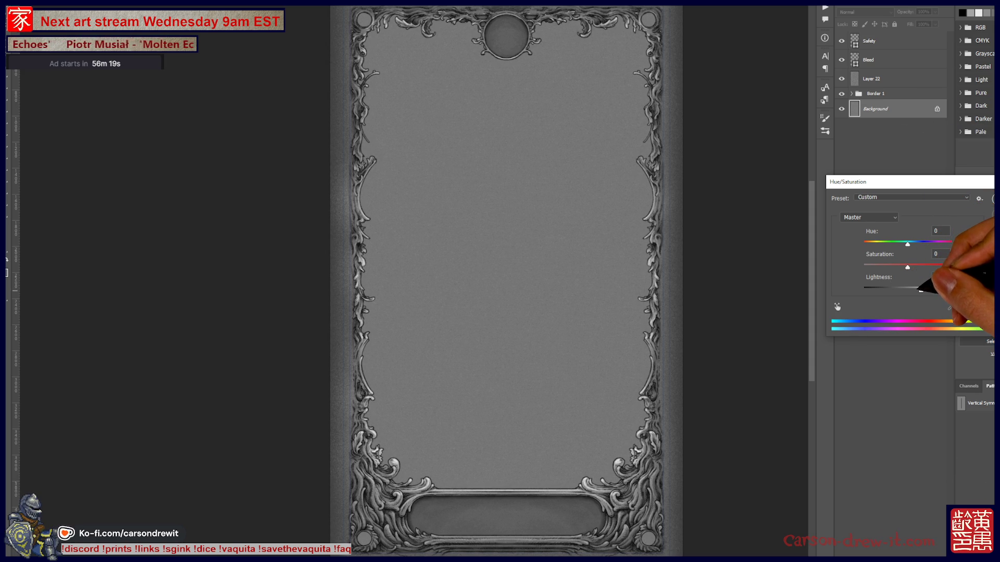
{"action": "key", "text": "Return"}
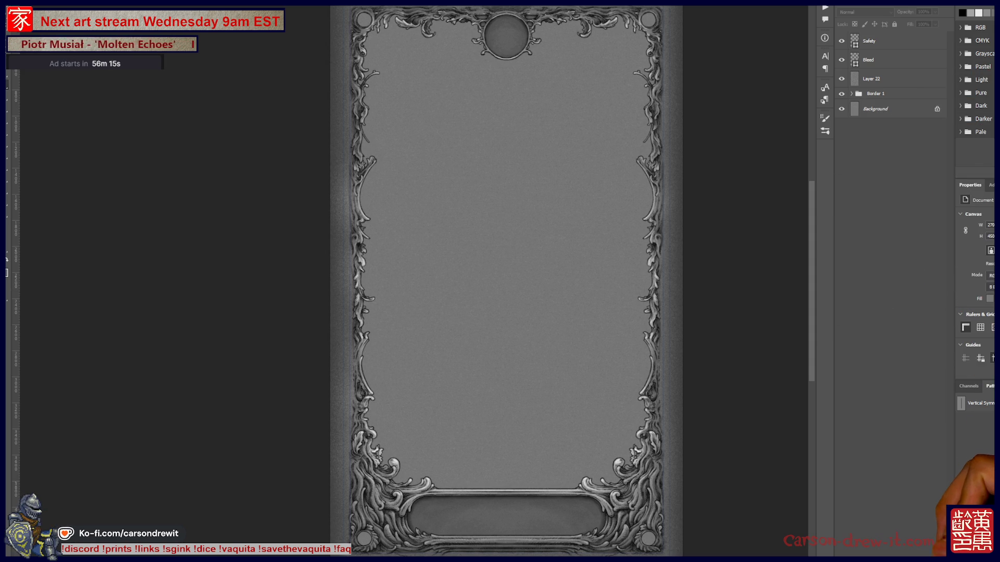
{"action": "key", "text": "ctrl+shift+alt+n"}
{"action": "mouse_move", "coordinate": [880, 41]}
{"action": "left_mouse_down"}
{"action": "mouse_move", "coordinate": [898, 119]}
{"action": "mouse_move", "coordinate": [854, 45]}
{"action": "mouse_move", "coordinate": [839, 41]}
{"action": "left_mouse_up"}
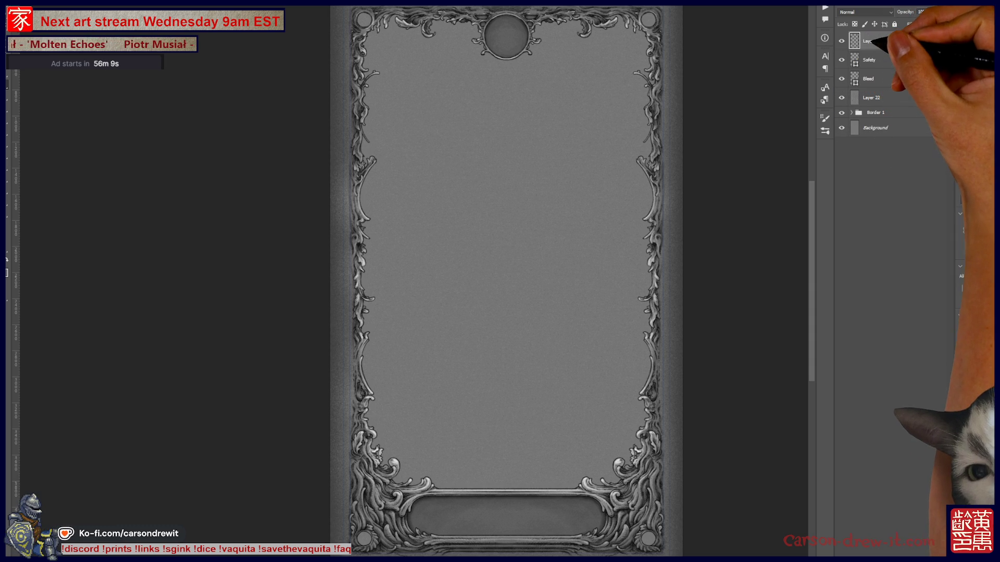
- Solo Layer 23 briefly, restore all layers, and place Layer 23 beneath the Border 1 group
{"action": "left_click", "coordinate": [842, 40], "text": "alt"}
{"action": "left_click", "coordinate": [841, 41], "text": "alt"}
{"action": "left_click", "coordinate": [842, 41], "text": "alt"}
{"action": "left_click", "coordinate": [842, 41], "text": "alt"}
{"action": "left_click_drag", "start_coordinate": [885, 40], "coordinate": [909, 114]}
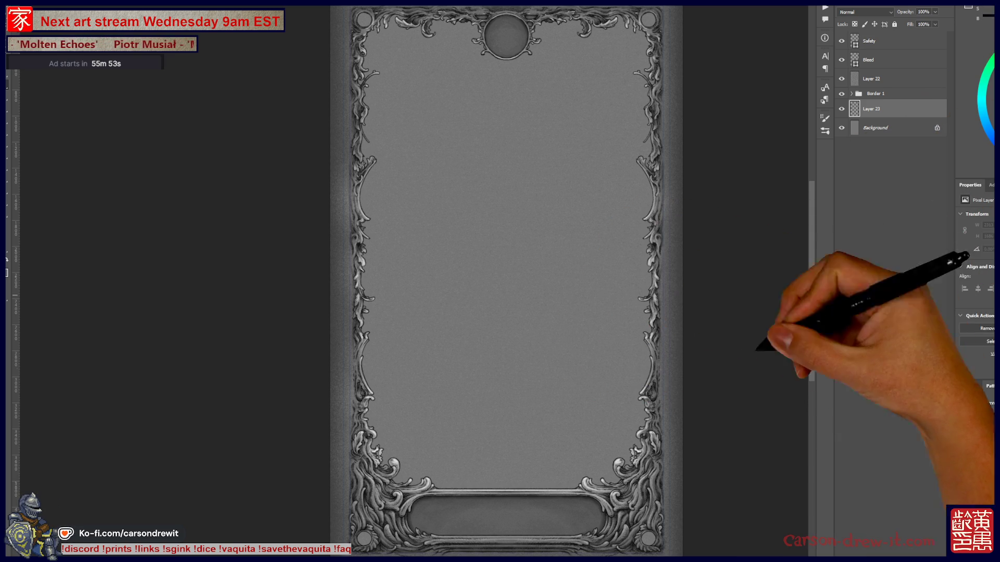
- Lower the Border 1 group's opacity so the frame fades, then reselect Layer 23
{"action": "left_click", "coordinate": [875, 93]}
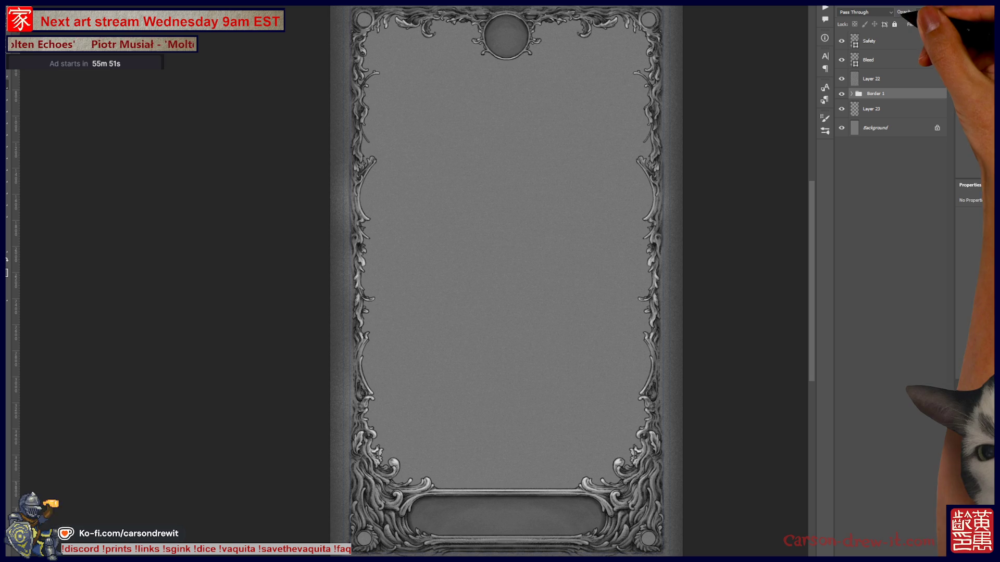
{"action": "left_click_drag", "start_coordinate": [892, 19], "coordinate": [879, 22]}
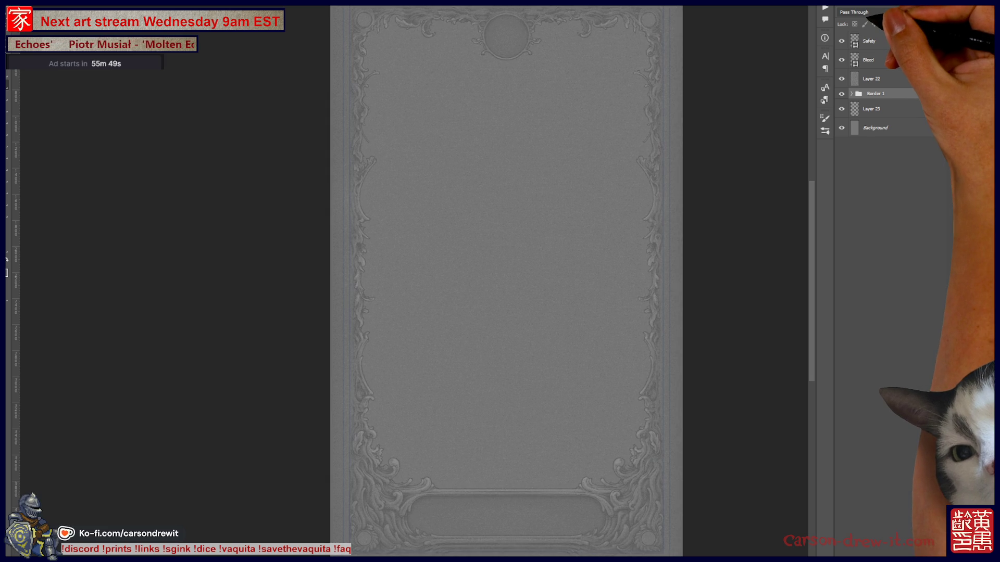
{"action": "left_click", "coordinate": [871, 109]}
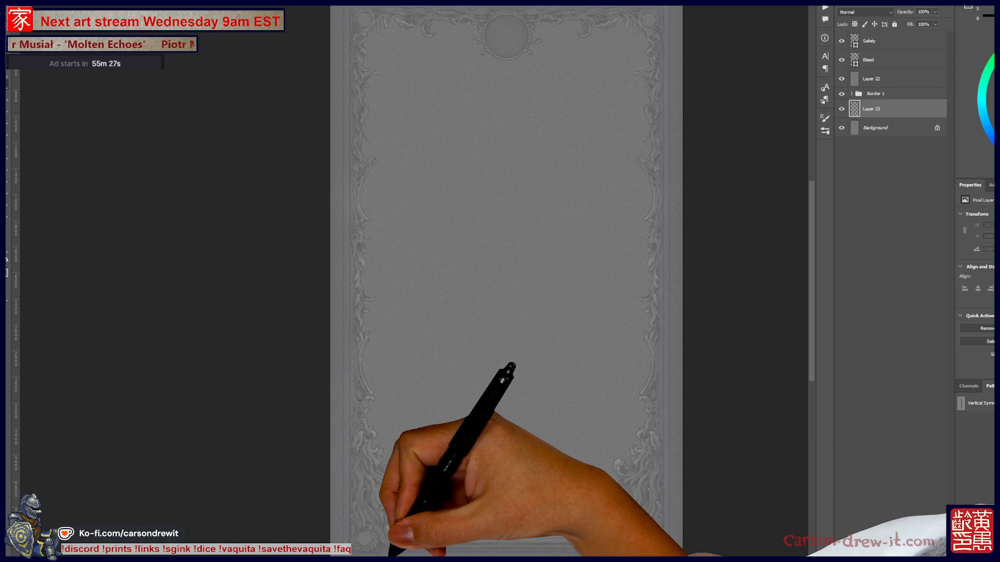
{"action": "key", "text": "super+d"}
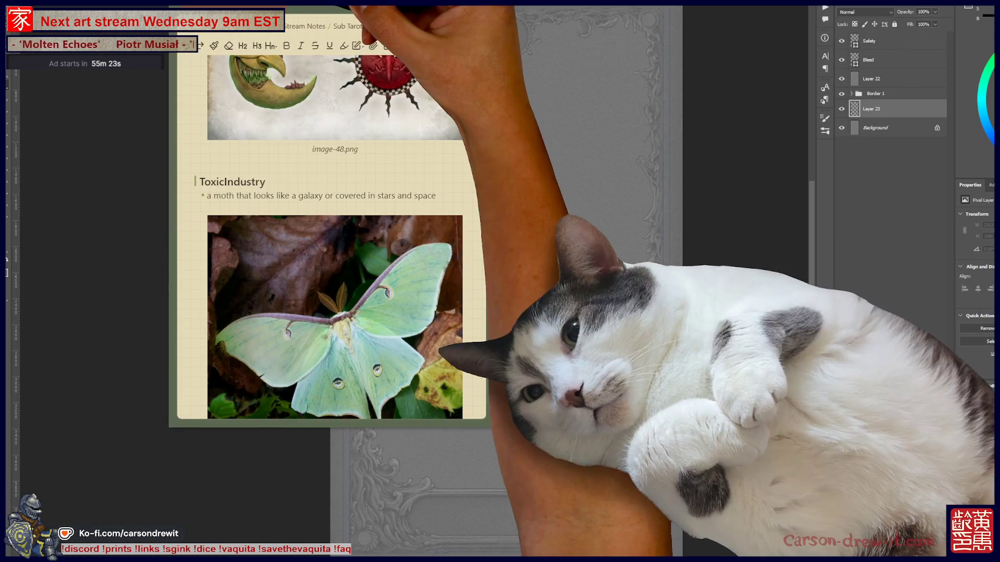
{"action": "scroll", "coordinate": [333, 235], "scroll_direction": "down", "scroll_amount": 2}
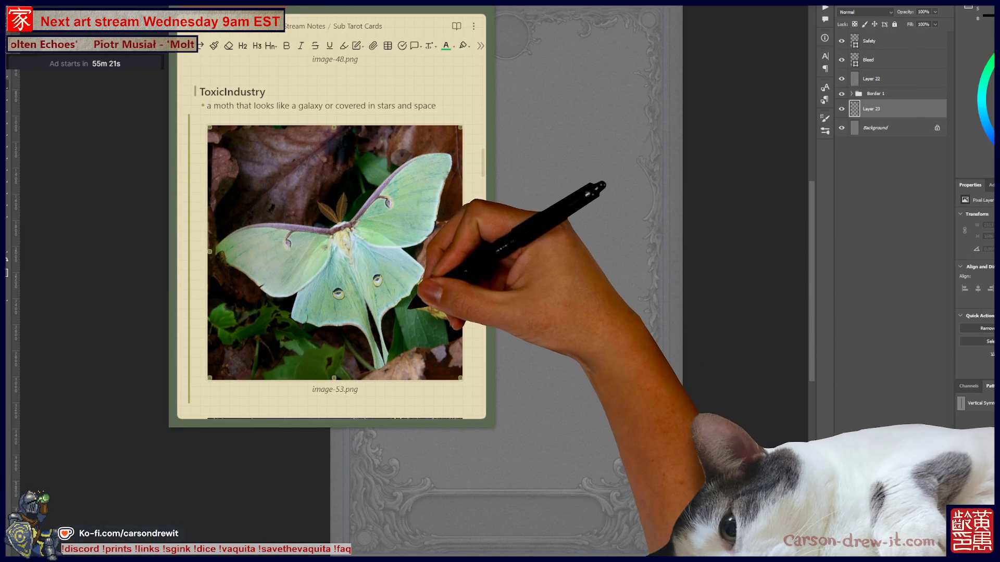
{"action": "left_click_drag", "start_coordinate": [395, 26], "coordinate": [220, 55]}
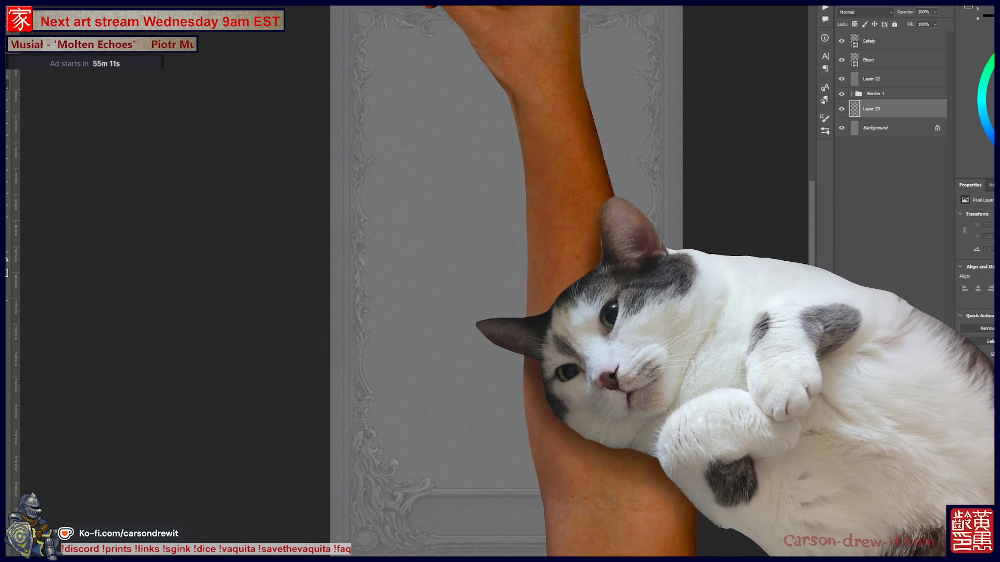
{"action": "left_click", "coordinate": [404, 3]}
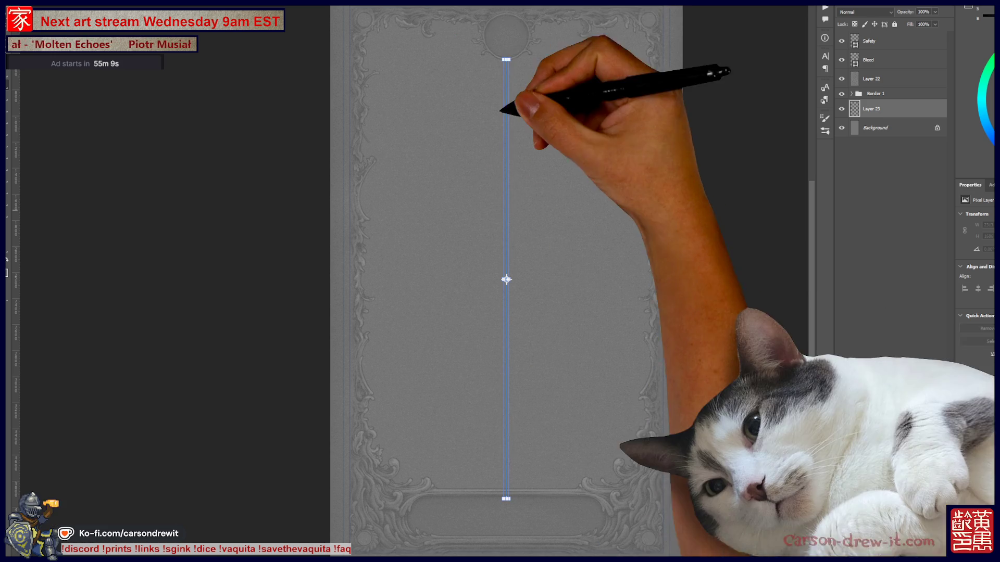
- Tilt the symmetry axis to a diagonal and sketch the moth's long upper wing curve with its tip hook
{"action": "left_click_drag", "start_coordinate": [528, 47], "coordinate": [446, 36]}
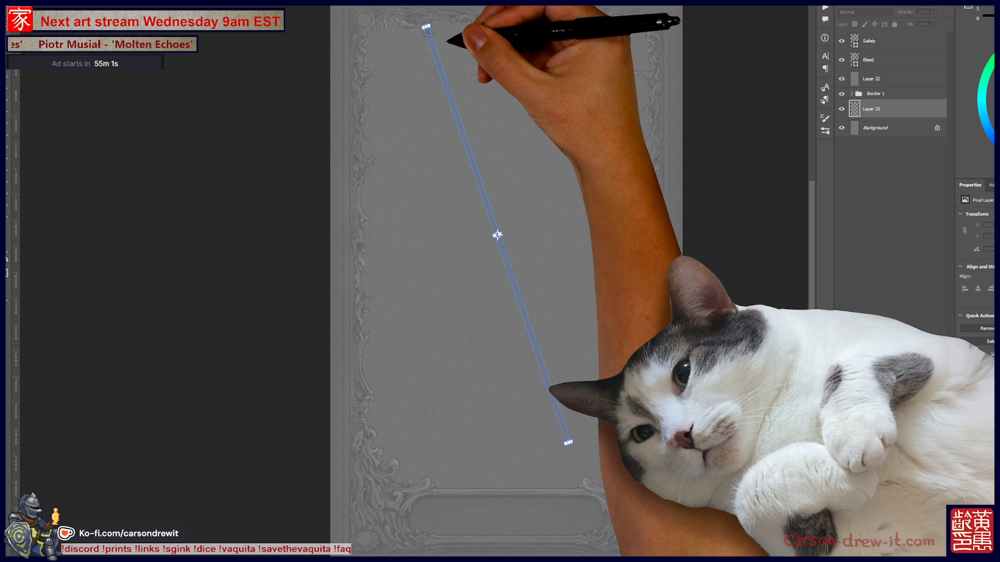
{"action": "key", "text": "Return"}
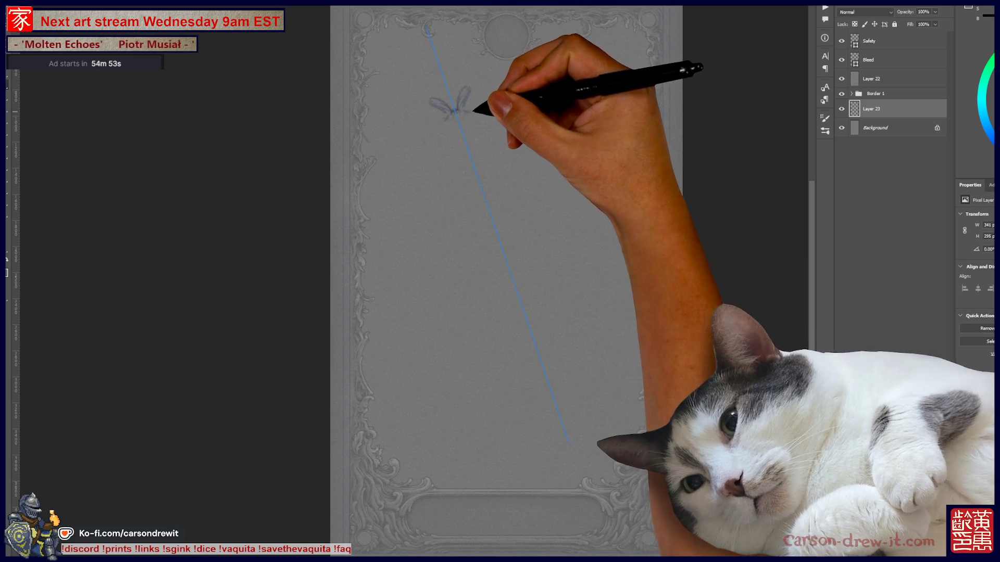
{"action": "left_click_drag", "start_coordinate": [333, 135], "coordinate": [609, 63]}
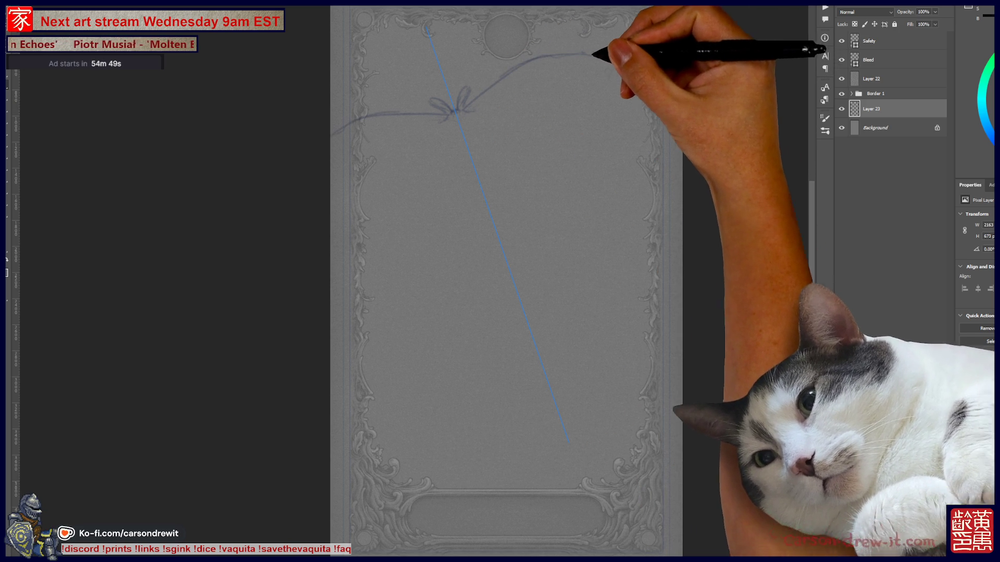
{"action": "left_click_drag", "start_coordinate": [583, 53], "coordinate": [606, 77]}
- Add the remaining wing outlines and the long trailing tails, then move the reference notes aside
{"action": "left_click_drag", "start_coordinate": [333, 177], "coordinate": [427, 202]}
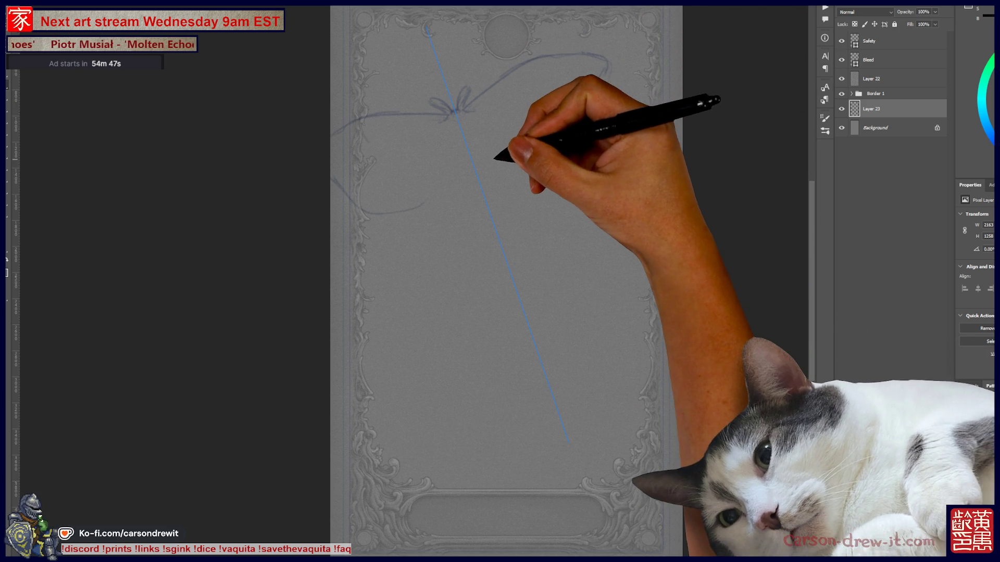
{"action": "left_click_drag", "start_coordinate": [502, 138], "coordinate": [538, 146]}
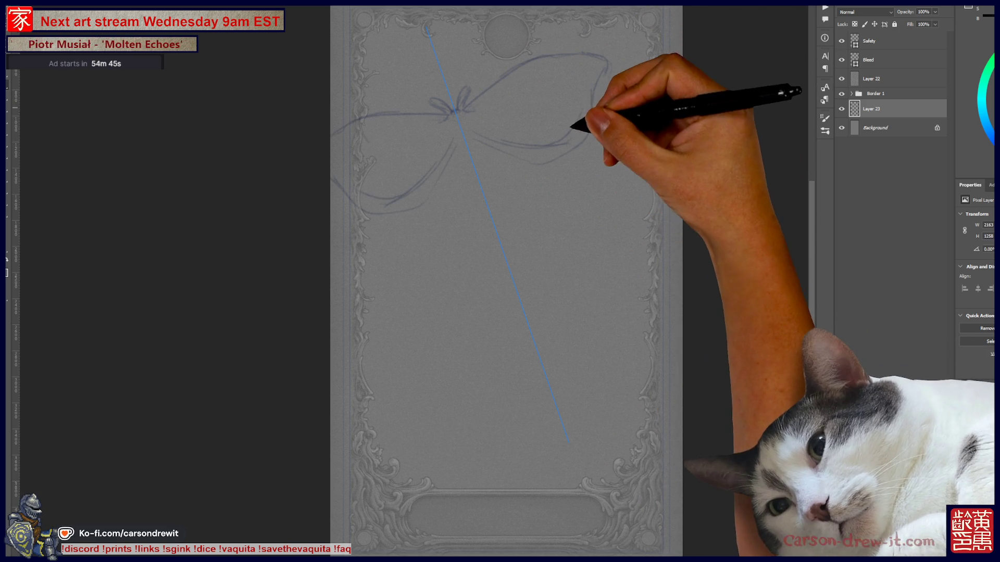
{"action": "left_click_drag", "start_coordinate": [592, 116], "coordinate": [608, 60]}
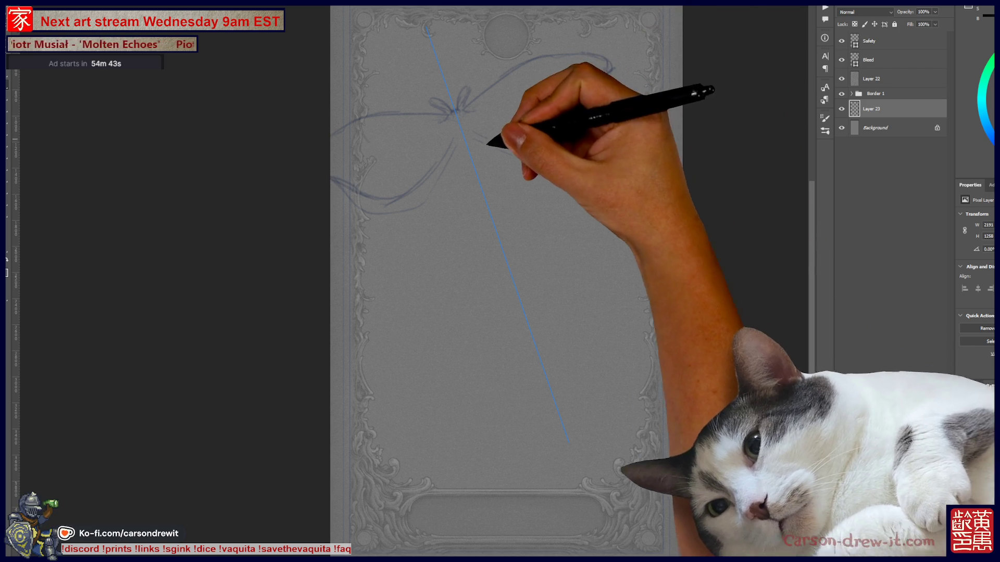
{"action": "mouse_move", "coordinate": [413, 145]}
{"action": "left_mouse_down"}
{"action": "mouse_move", "coordinate": [405, 230]}
{"action": "mouse_move", "coordinate": [464, 240]}
{"action": "mouse_move", "coordinate": [536, 473]}
{"action": "left_mouse_up"}
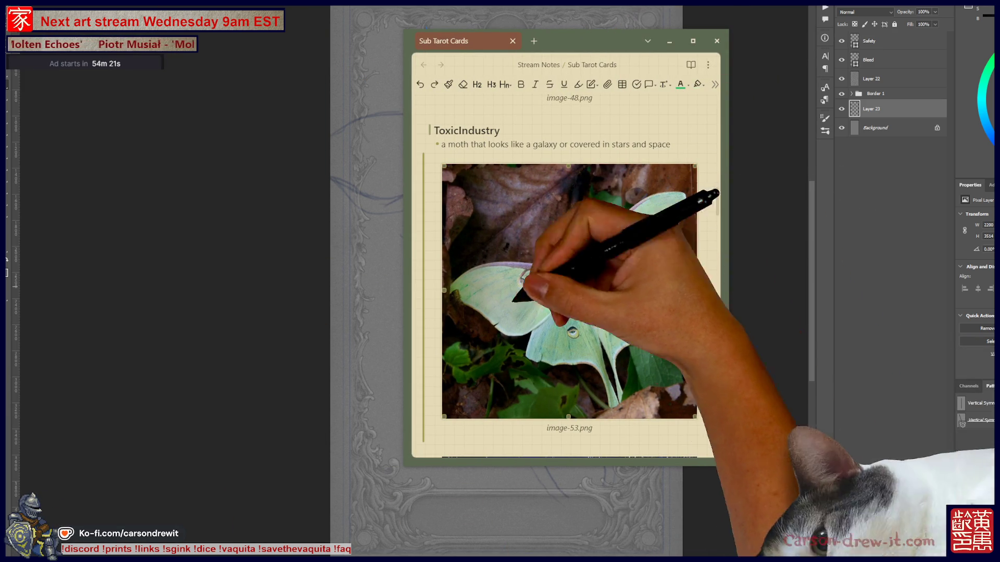
{"action": "left_click_drag", "start_coordinate": [573, 41], "coordinate": [214, 48]}
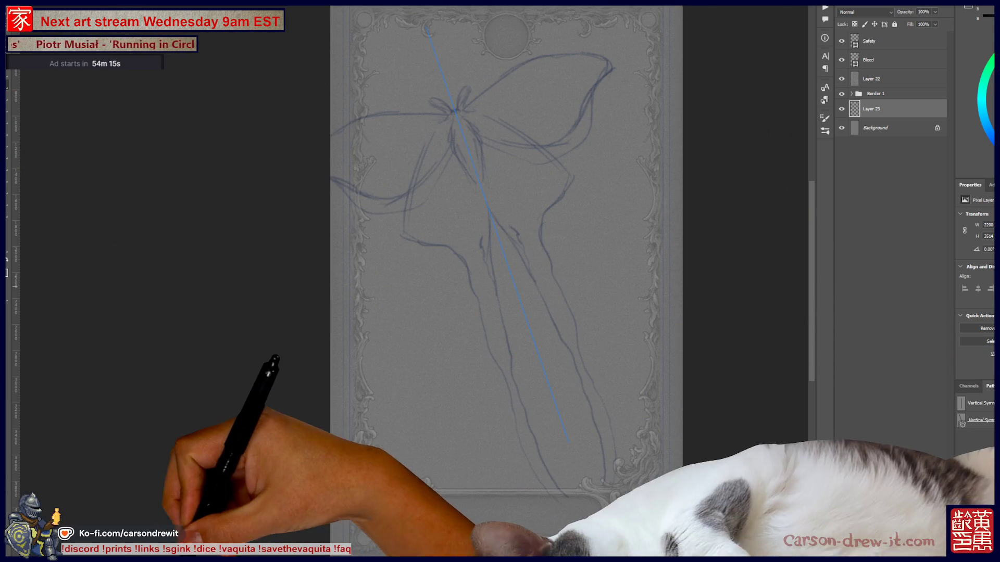
- Bring Chrome forward and go back to the Otoyomegatari image results, discarding a stray blank tab
{"action": "left_click", "coordinate": [374, 541]}
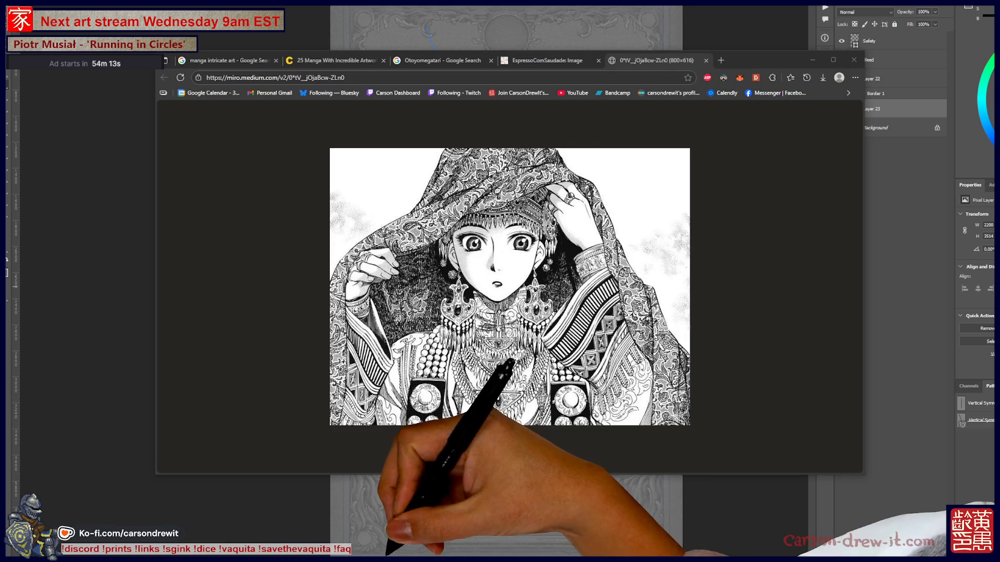
{"action": "key", "text": "ctrl+t"}
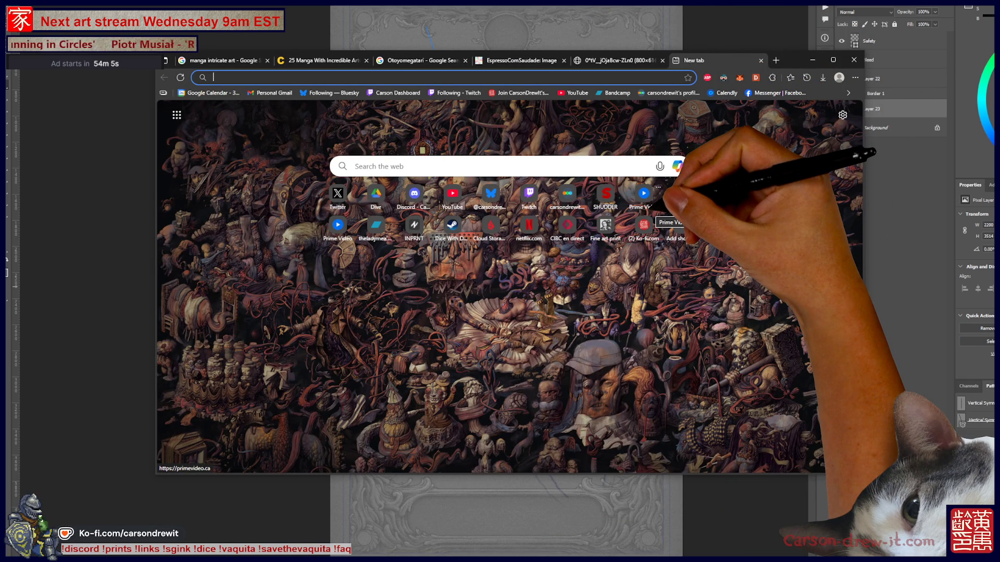
{"action": "left_click", "coordinate": [761, 60]}
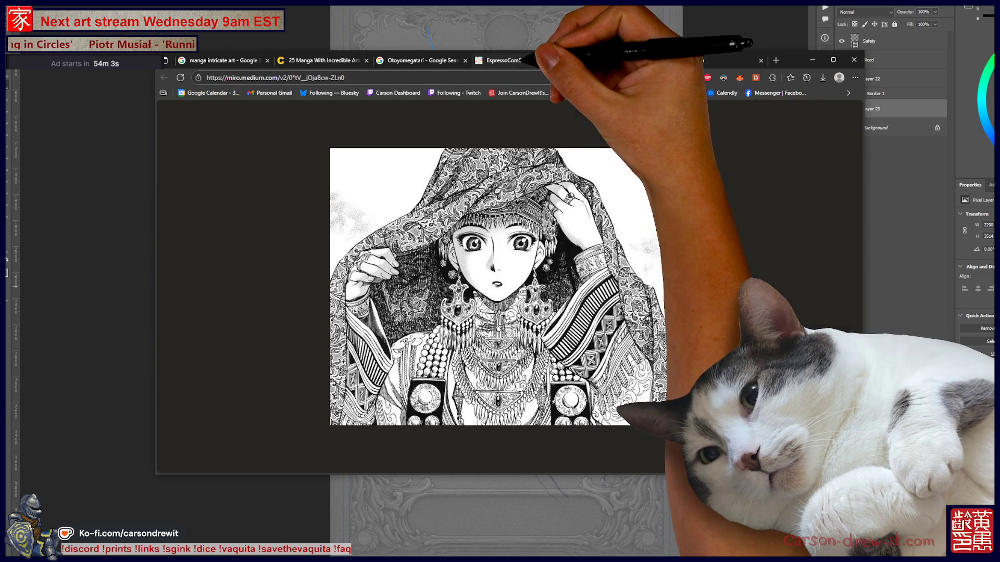
{"action": "left_click", "coordinate": [521, 60]}
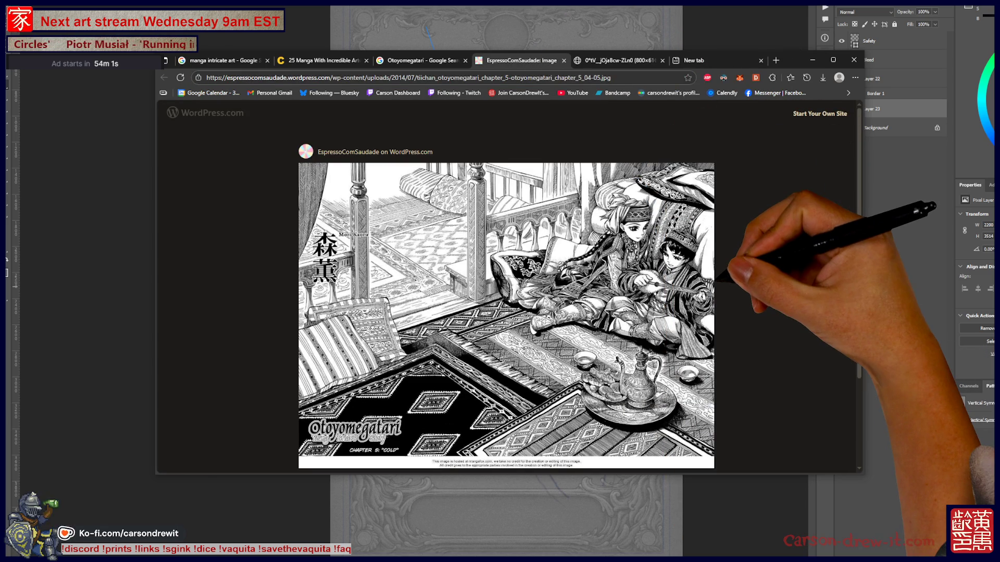
{"action": "left_click", "coordinate": [422, 61]}
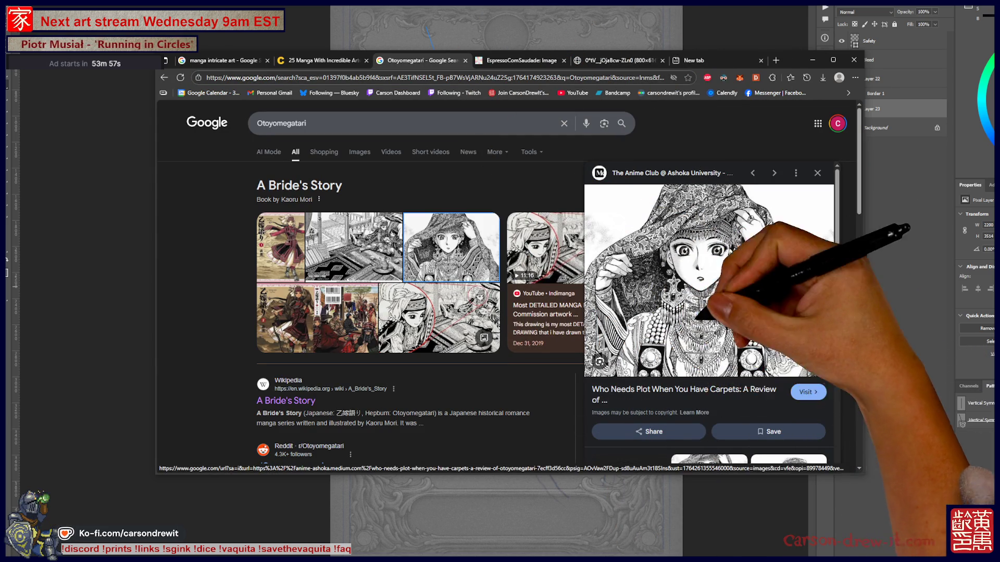
{"action": "left_click", "coordinate": [359, 151]}
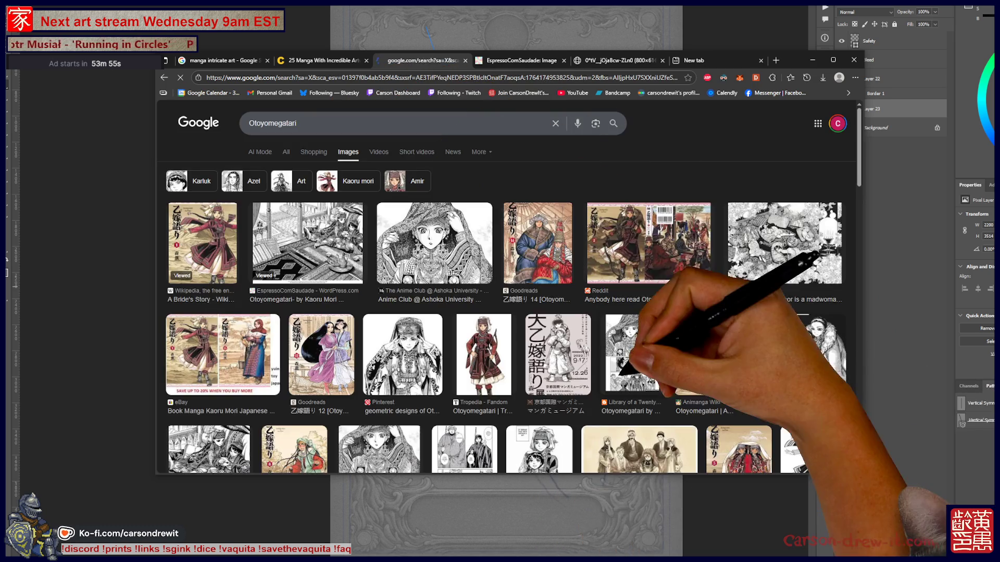
{"action": "scroll", "coordinate": [642, 298], "scroll_direction": "down", "scroll_amount": 5}
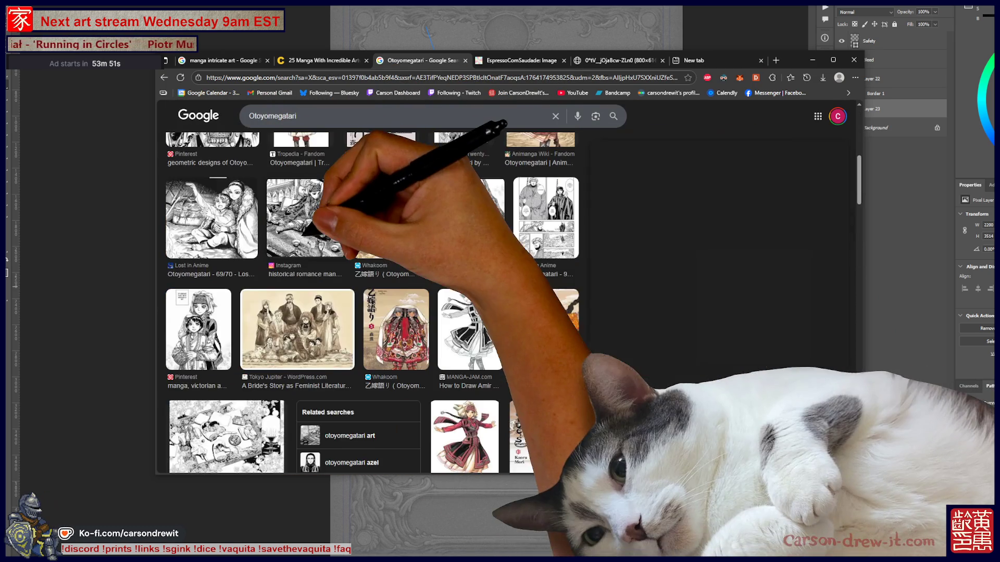
- Open the Reddit Otoyomegatari illustration full-size in a new tab, study it, then close it
{"action": "left_click", "coordinate": [226, 427]}
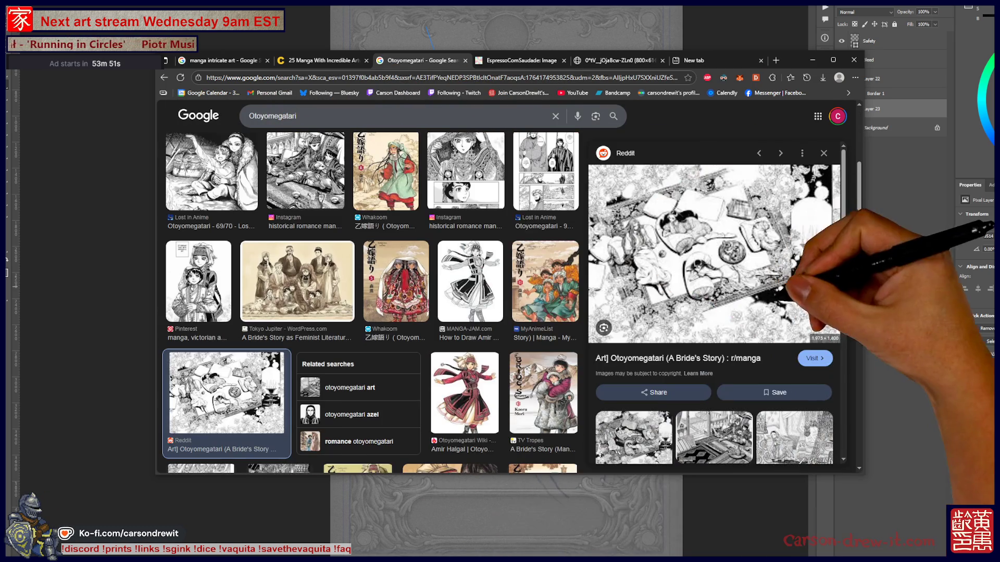
{"action": "right_click", "coordinate": [719, 268]}
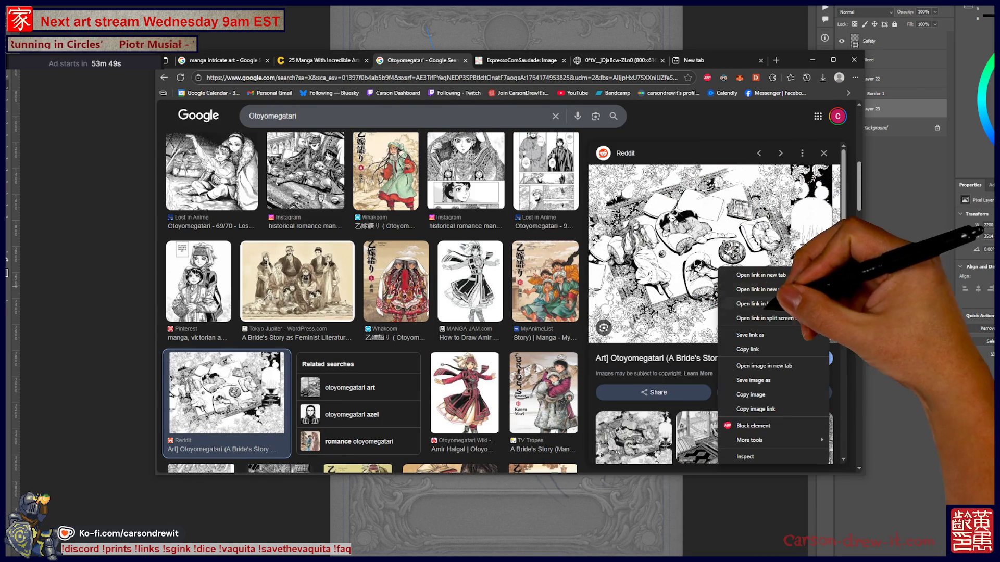
{"action": "left_click", "coordinate": [764, 366]}
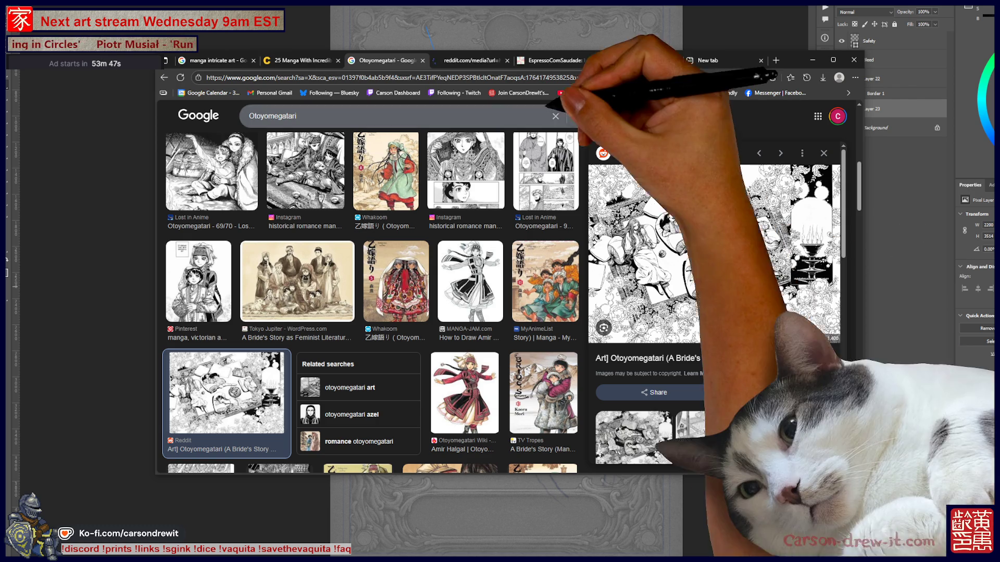
{"action": "left_click", "coordinate": [469, 61]}
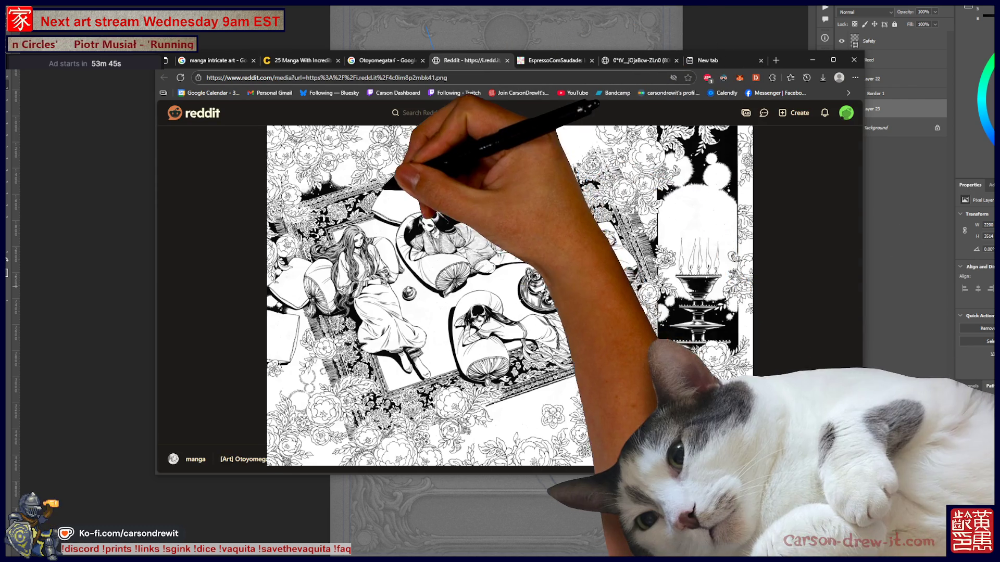
{"action": "scroll", "coordinate": [505, 284], "scroll_direction": "down", "scroll_amount": 10}
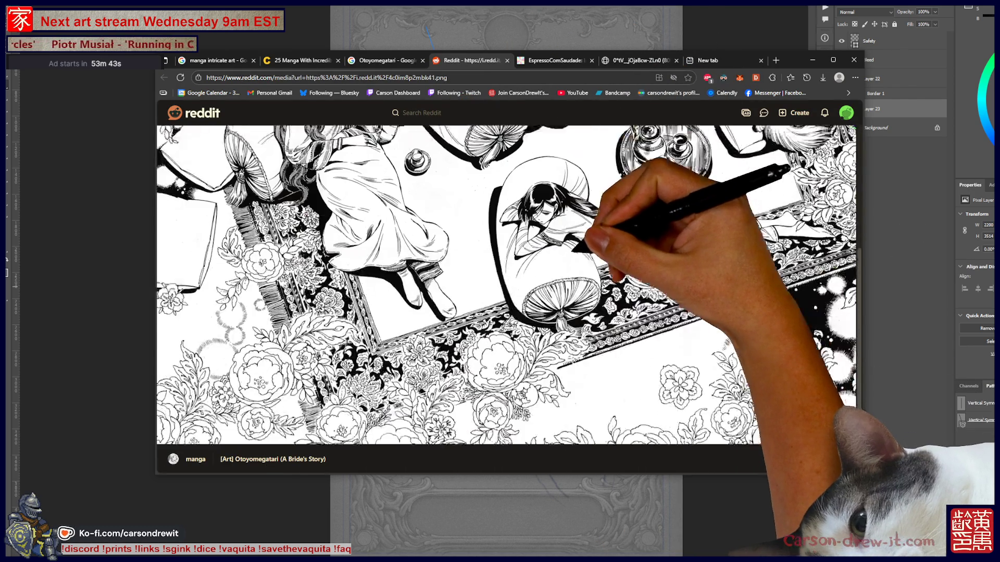
{"action": "scroll", "coordinate": [505, 284], "scroll_direction": "up", "scroll_amount": 3}
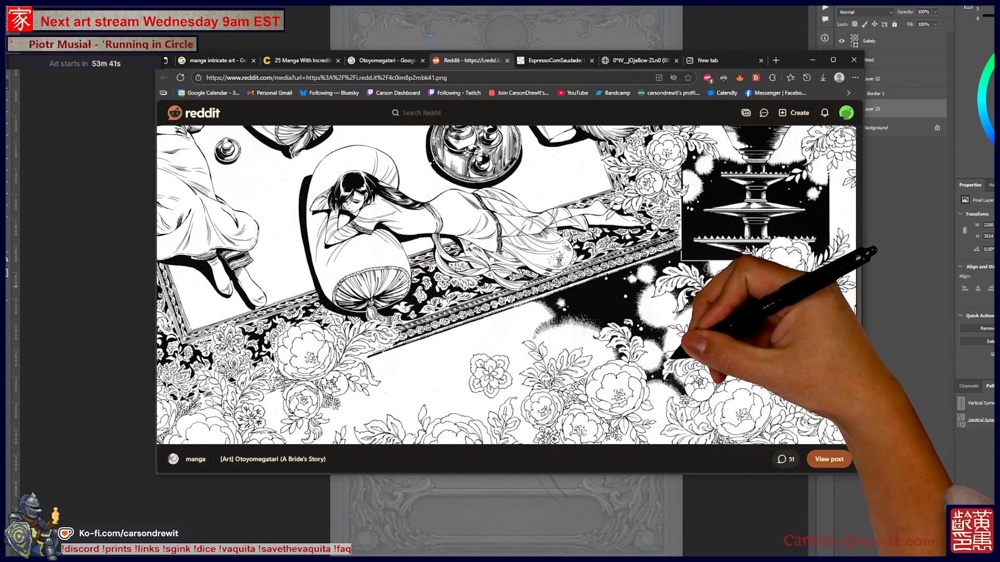
{"action": "scroll", "coordinate": [509, 285], "scroll_direction": "up", "scroll_amount": 3}
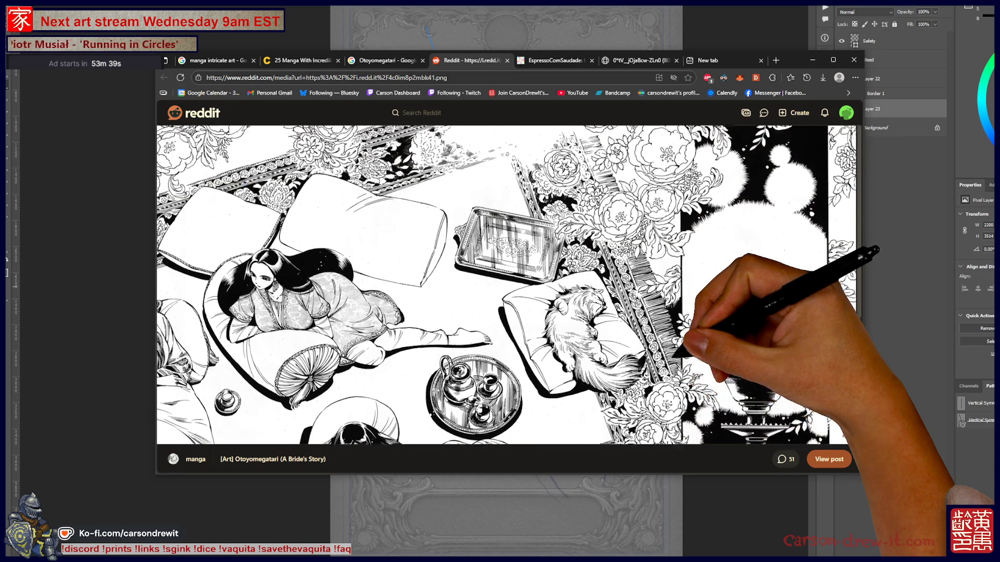
{"action": "scroll", "coordinate": [505, 283], "scroll_direction": "down", "scroll_amount": 4}
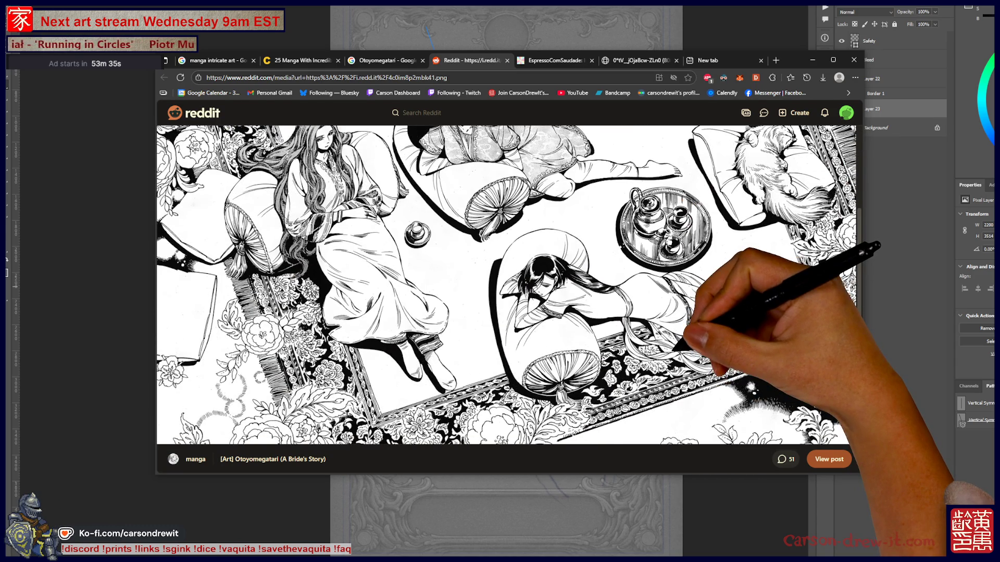
{"action": "scroll", "coordinate": [505, 285], "scroll_direction": "down", "scroll_amount": 2}
{"action": "scroll", "coordinate": [505, 285], "scroll_direction": "up", "scroll_amount": 5}
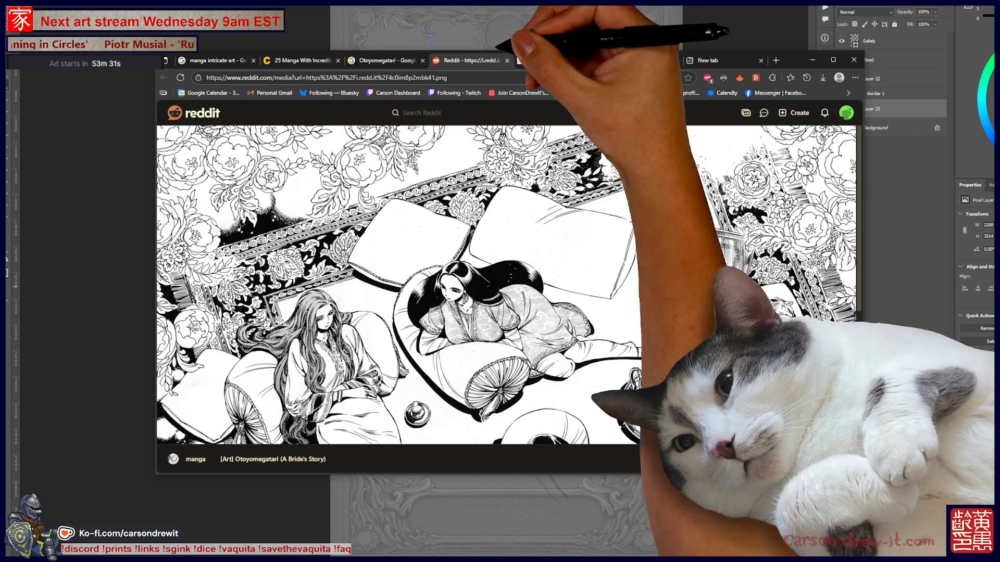
{"action": "key", "text": "ctrl+w"}
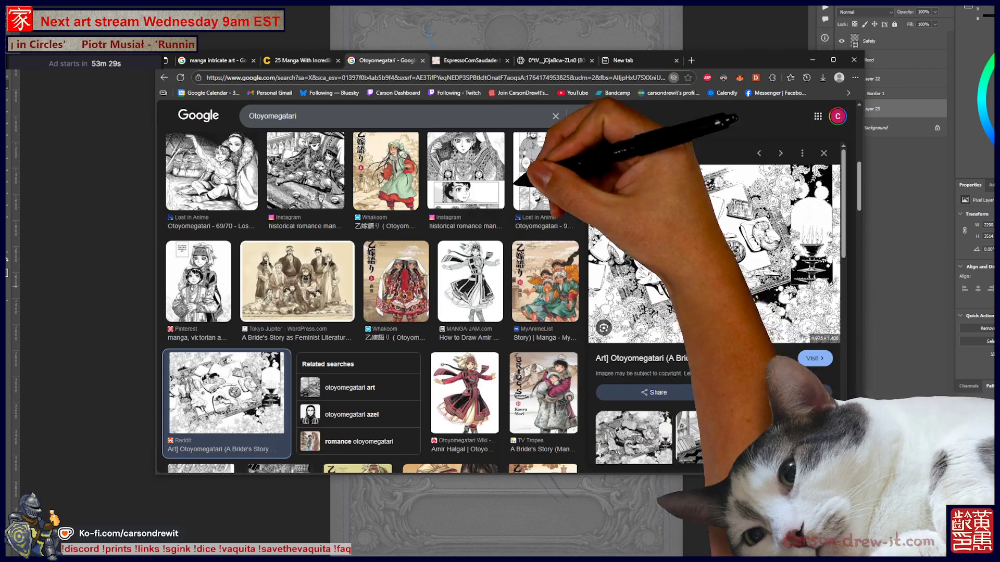
- Open the MangaHelpers Otoyomegatari image on imgur in a new tab, look it over, then close it
{"action": "scroll", "coordinate": [224, 260], "scroll_direction": "down", "scroll_amount": 2}
{"action": "scroll", "coordinate": [224, 261], "scroll_direction": "down", "scroll_amount": 3}
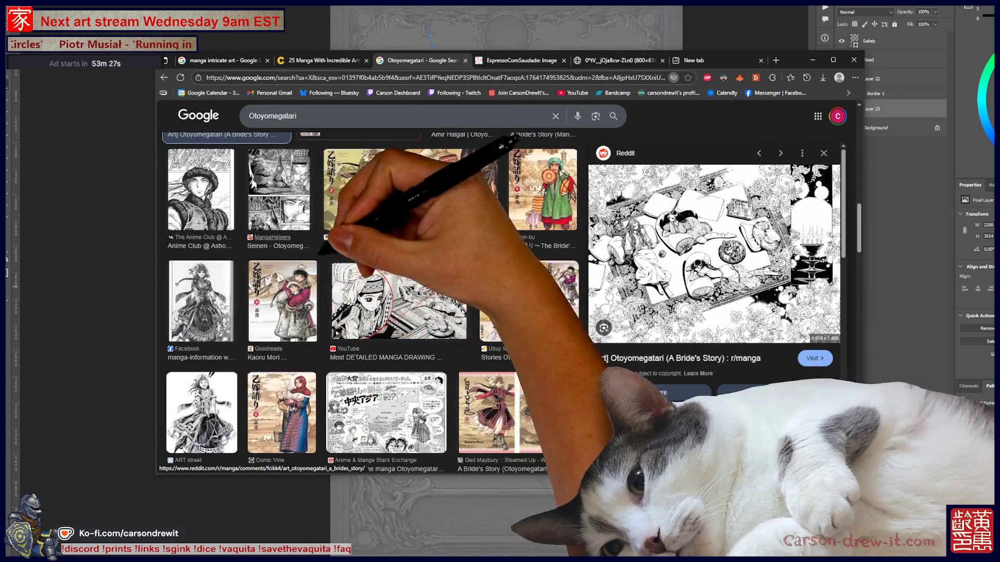
{"action": "left_click", "coordinate": [279, 198]}
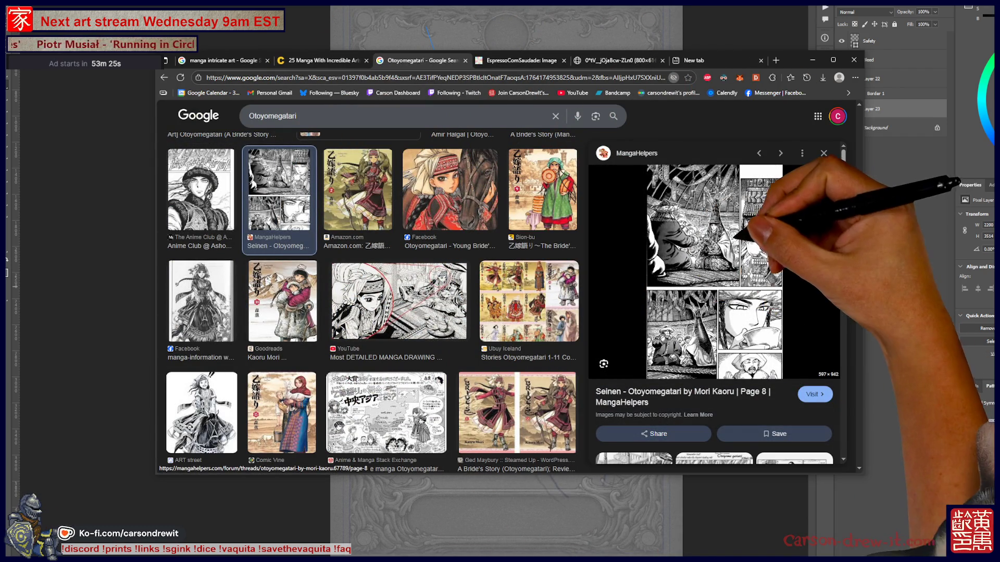
{"action": "right_click", "coordinate": [722, 269]}
{"action": "left_click", "coordinate": [763, 276]}
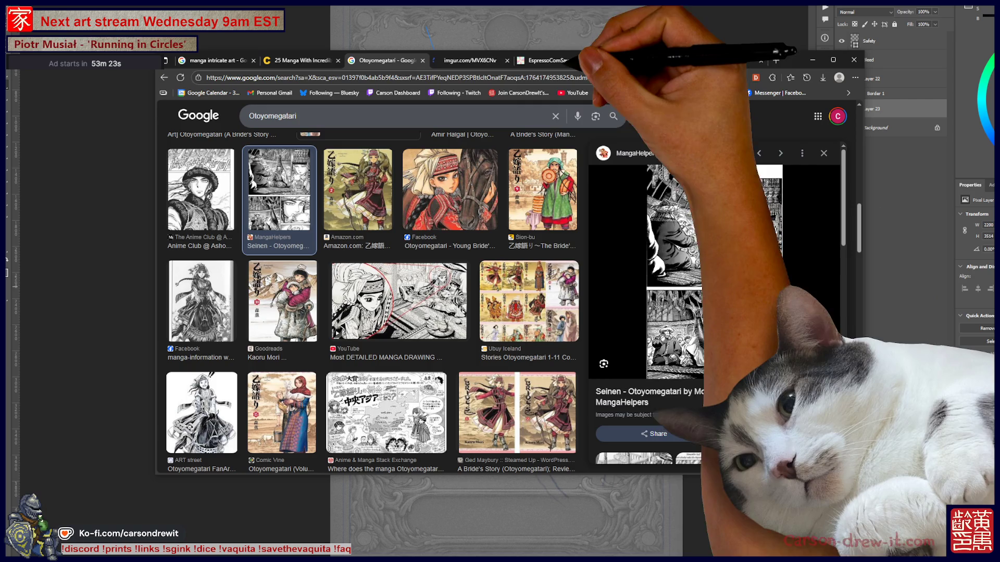
{"action": "left_click", "coordinate": [469, 60]}
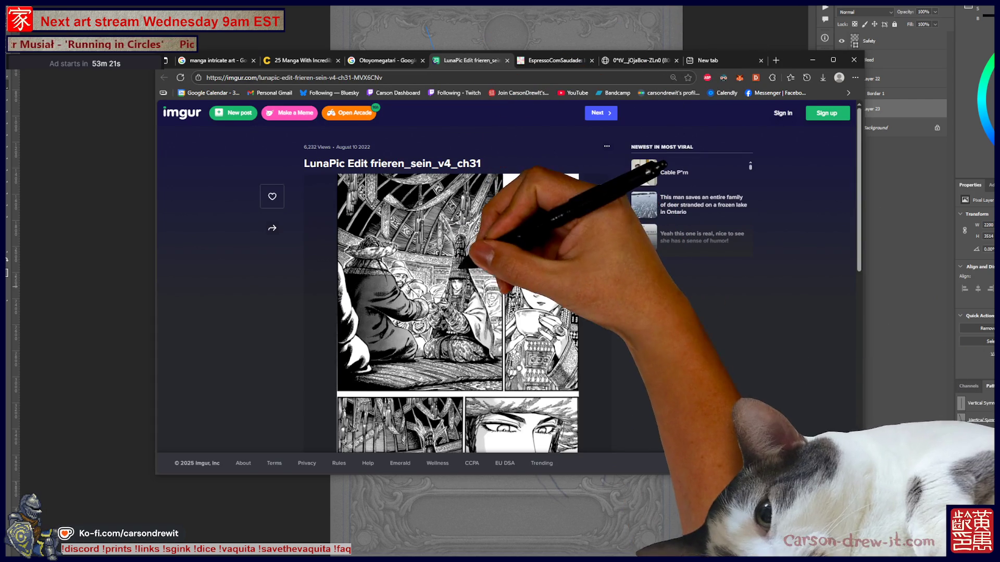
{"action": "scroll", "coordinate": [516, 297], "scroll_direction": "down", "scroll_amount": 3}
{"action": "scroll", "coordinate": [453, 273], "scroll_direction": "up", "scroll_amount": 1}
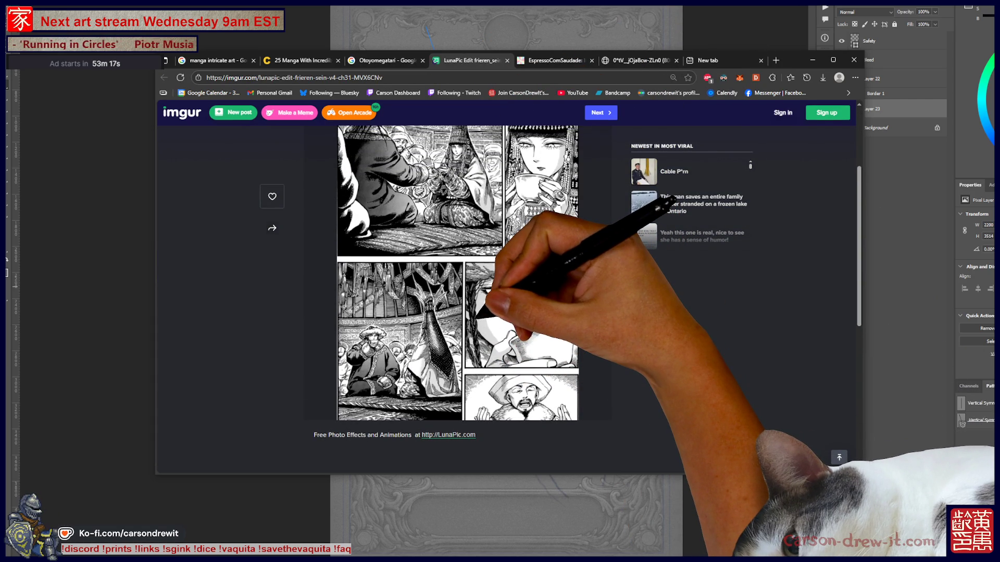
{"action": "scroll", "coordinate": [458, 291], "scroll_direction": "up", "scroll_amount": 3}
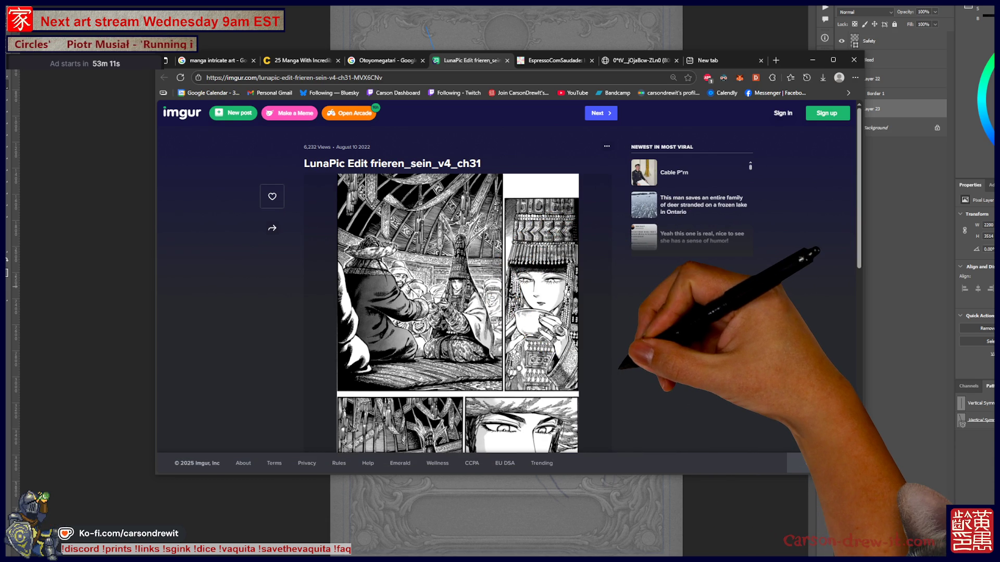
{"action": "left_click", "coordinate": [506, 60]}
- Glance at the CBR manga article, then open the Reddit Mori Kaoru image full-size in its own tab
{"action": "scroll", "coordinate": [518, 185], "scroll_direction": "down", "scroll_amount": 5}
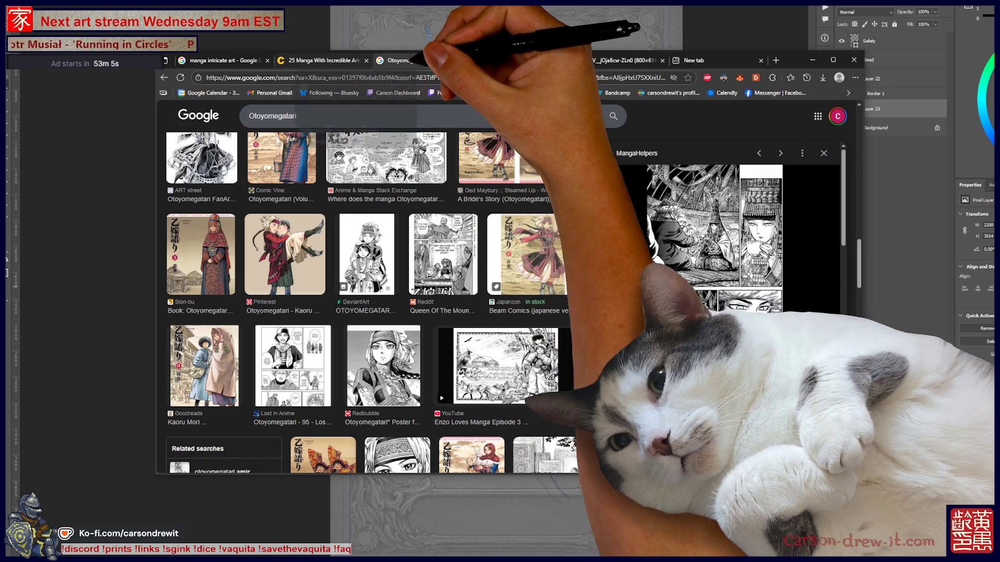
{"action": "left_click", "coordinate": [320, 60]}
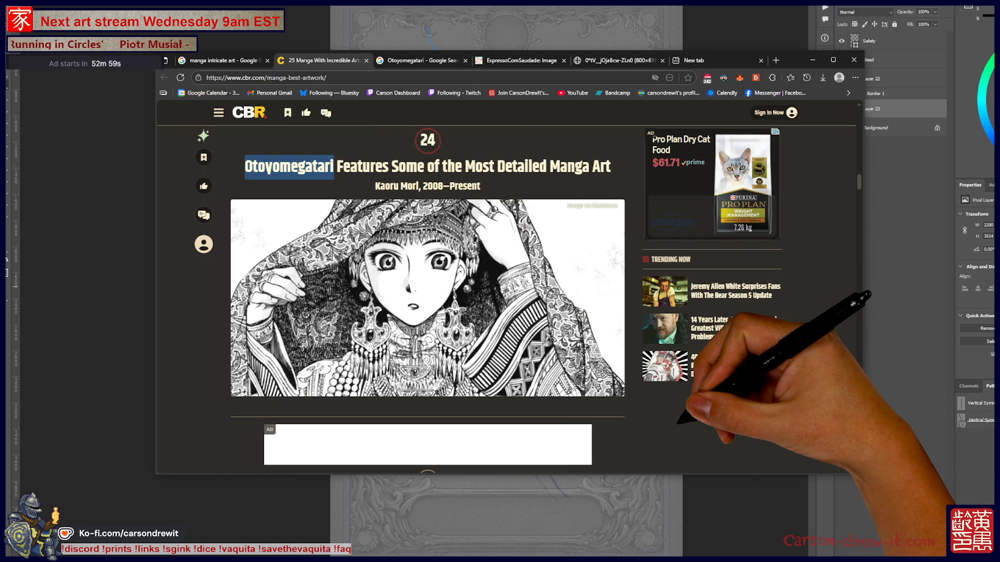
{"action": "key", "text": "ctrl+Tab"}
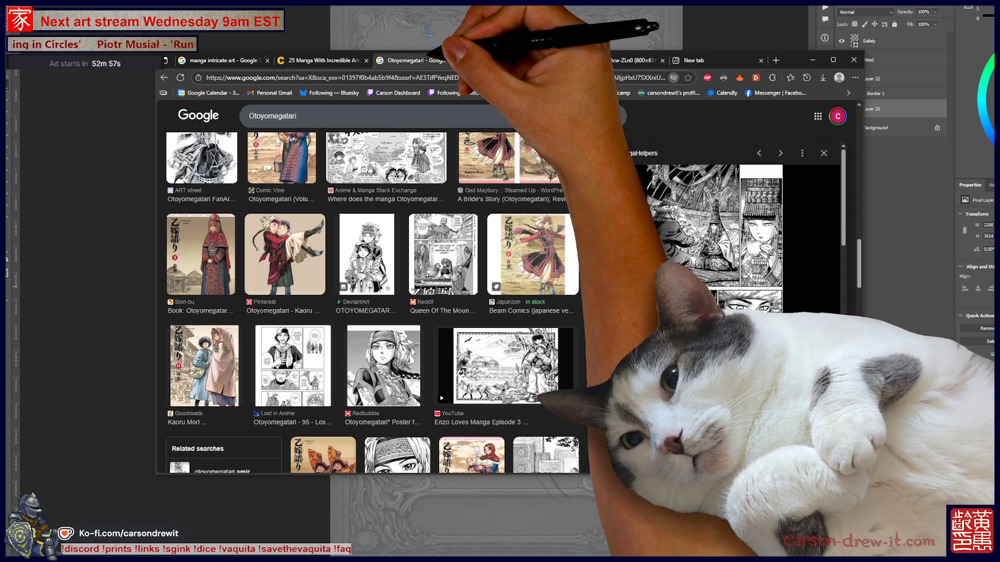
{"action": "scroll", "coordinate": [370, 302], "scroll_direction": "down", "scroll_amount": 7}
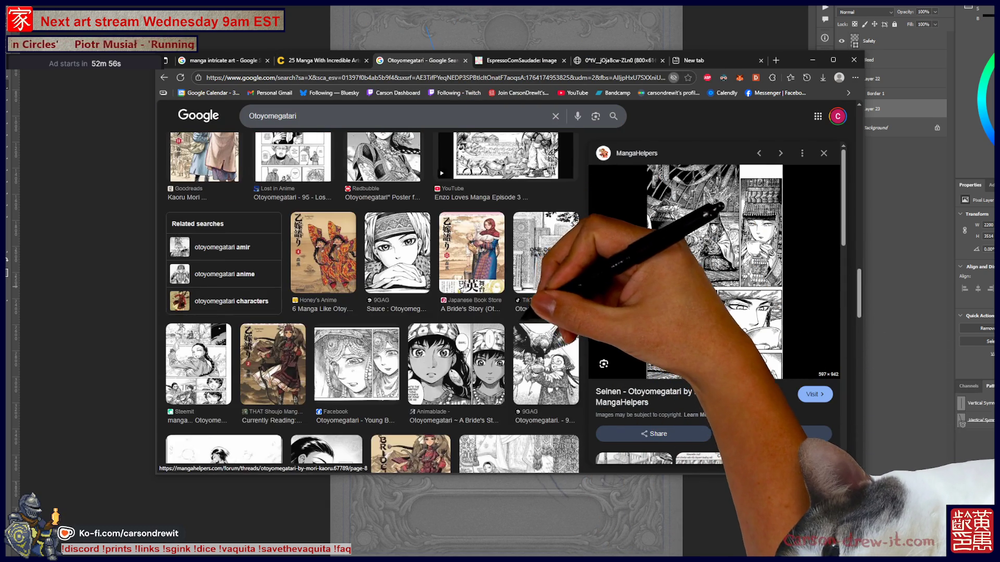
{"action": "left_click", "coordinate": [519, 341]}
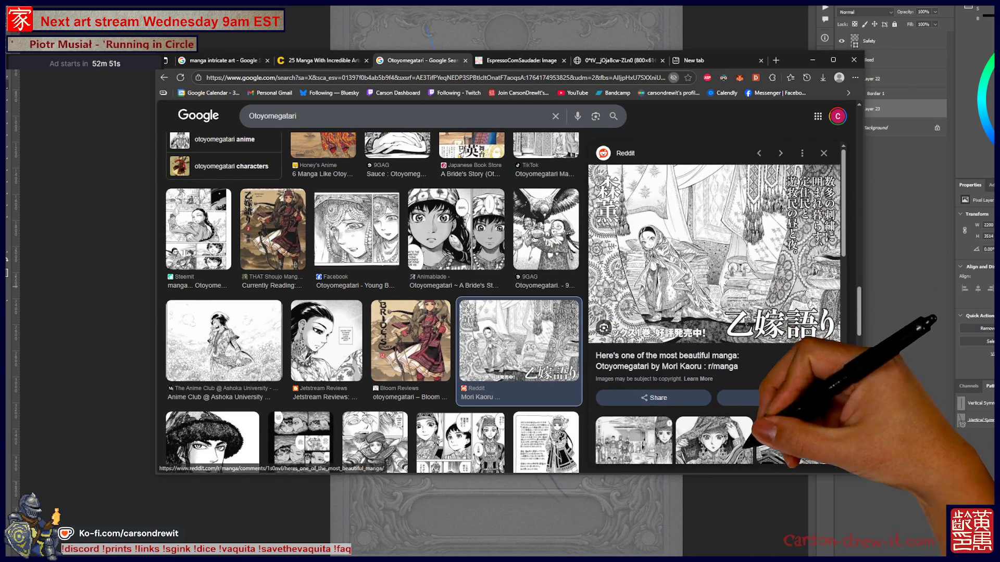
{"action": "right_click", "coordinate": [698, 252]}
{"action": "left_click", "coordinate": [719, 333]}
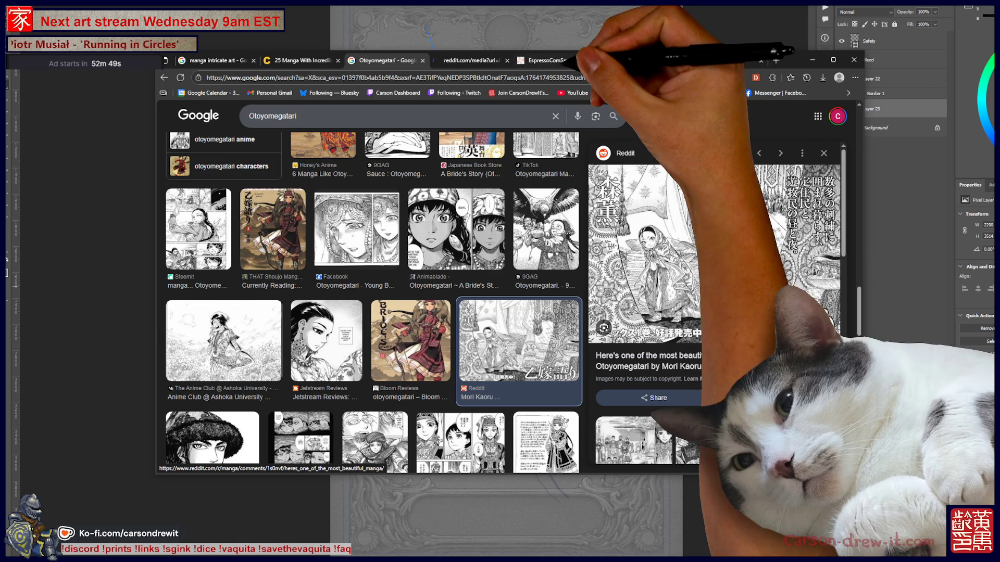
{"action": "left_click", "coordinate": [469, 61]}
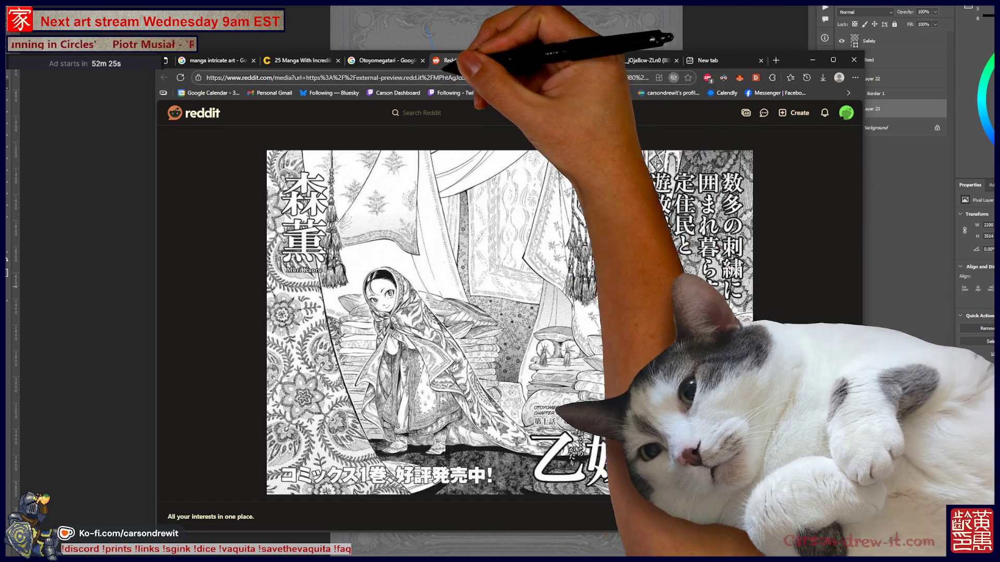
- Open the 9GAG eagle-and-girl image full-size, zoom out to study it, then close it
{"action": "left_click", "coordinate": [382, 61]}
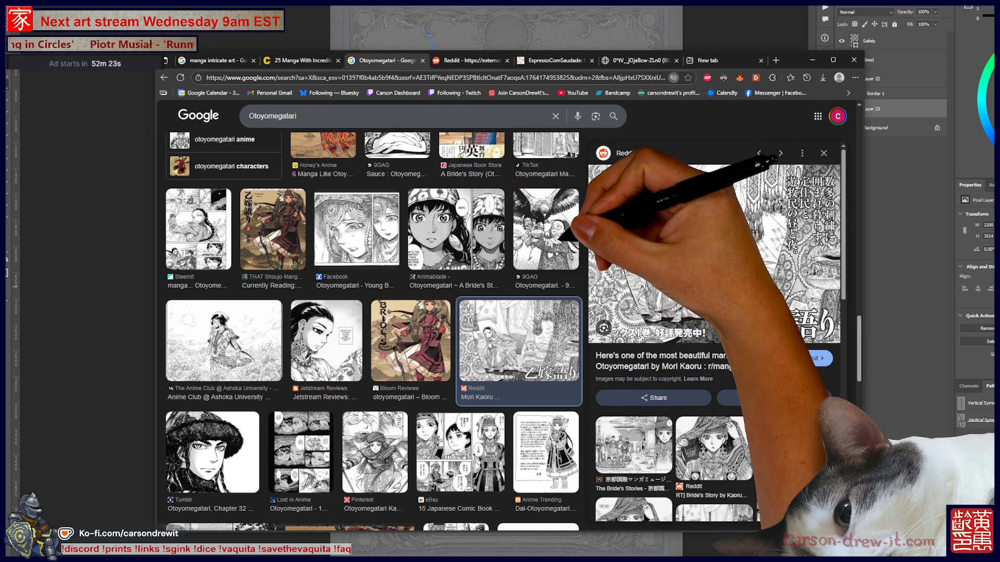
{"action": "left_click", "coordinate": [546, 229]}
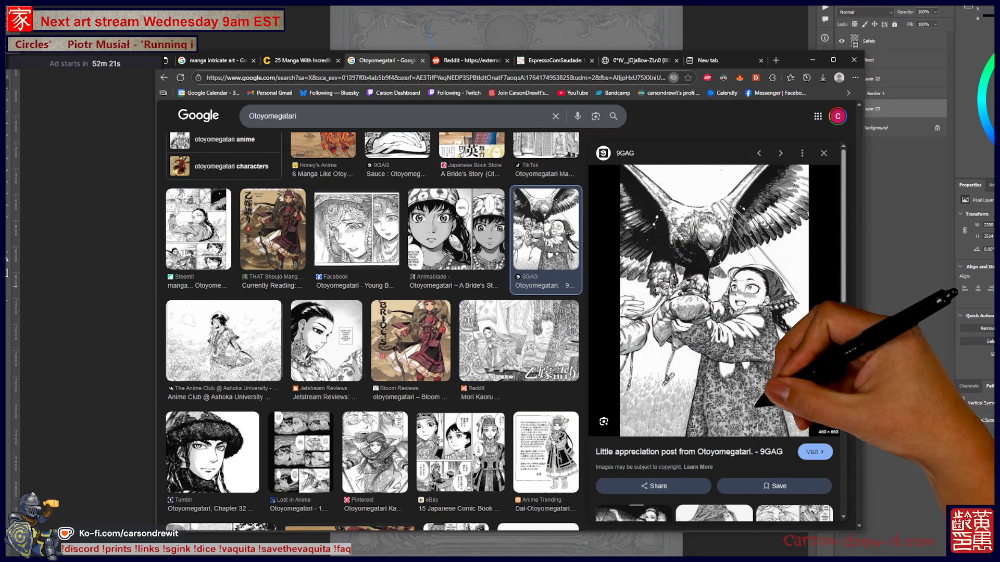
{"action": "right_click", "coordinate": [784, 397]}
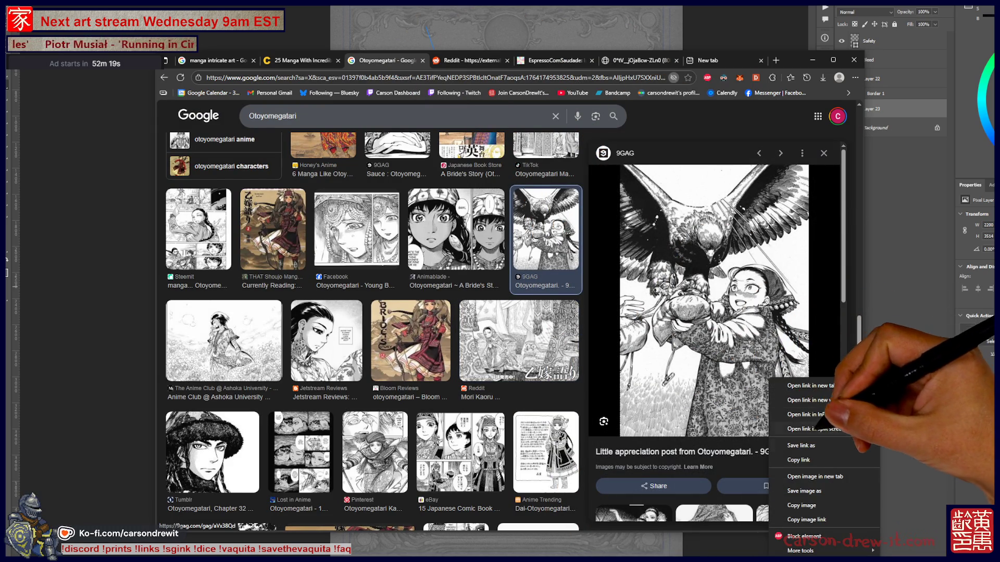
{"action": "left_click", "coordinate": [804, 475]}
{"action": "left_click", "coordinate": [508, 60]}
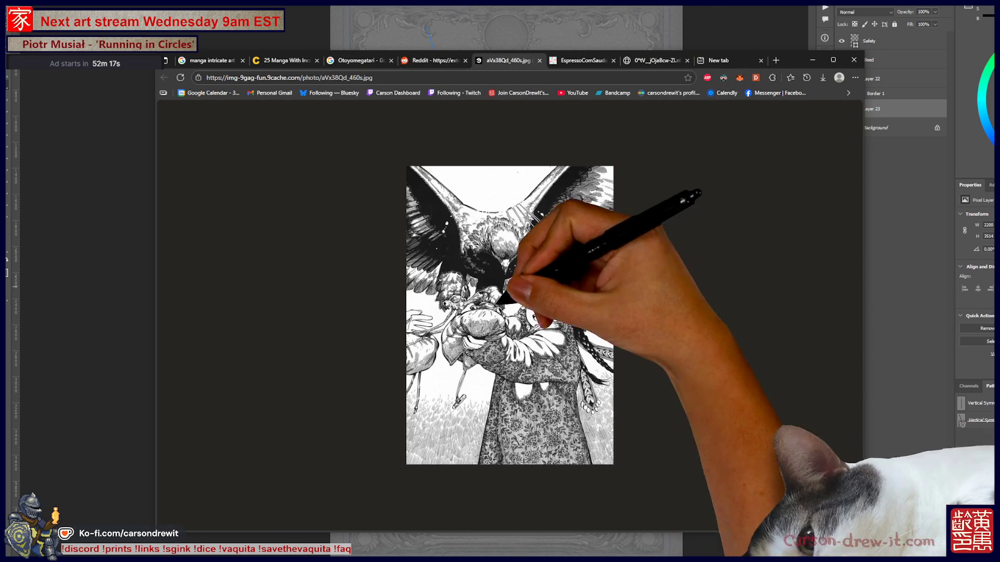
{"action": "scroll", "coordinate": [507, 313], "scroll_direction": "up", "scroll_amount": 6, "text": "ctrl"}
{"action": "scroll", "coordinate": [507, 313], "scroll_direction": "down", "scroll_amount": 5}
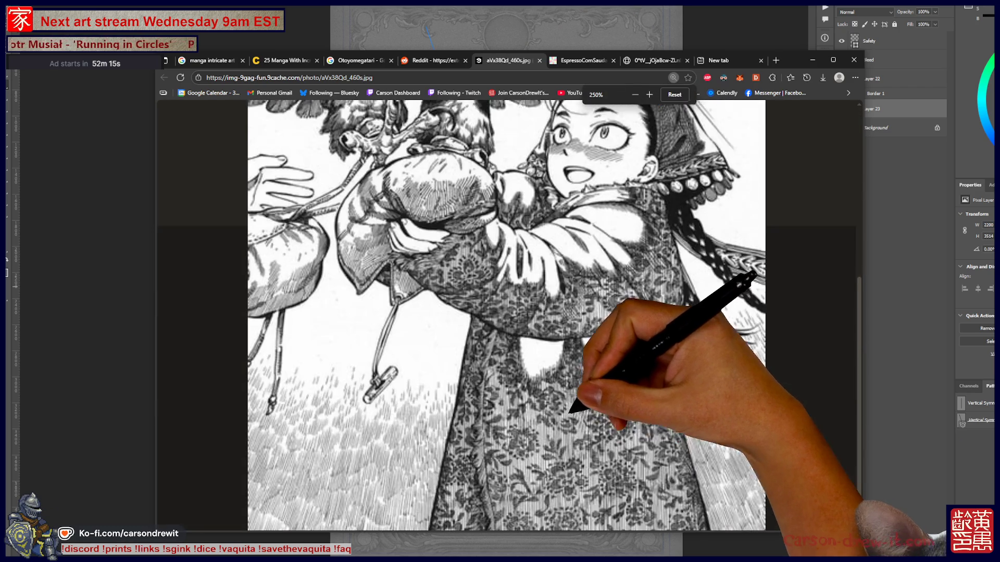
{"action": "key", "text": "ctrl+minus"}
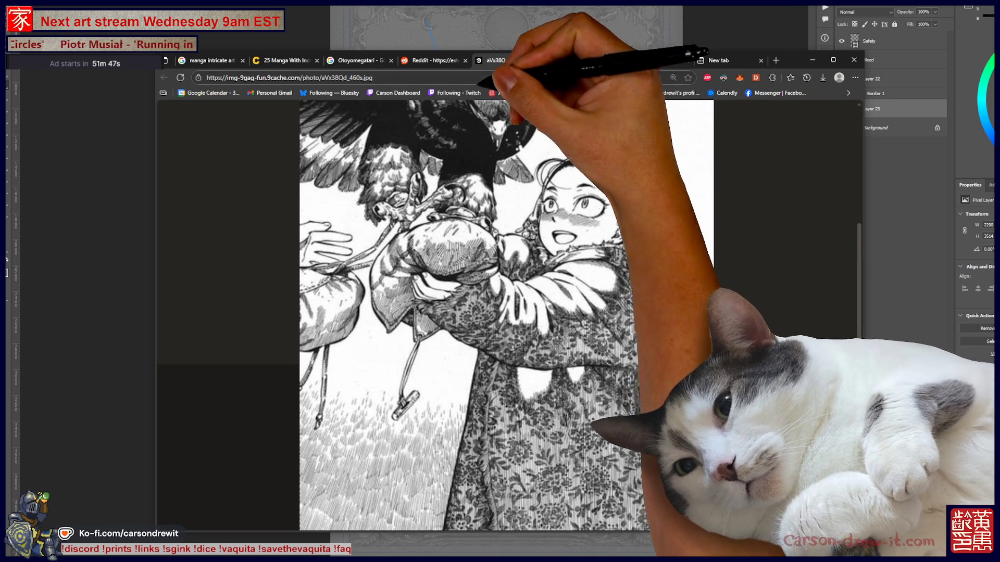
{"action": "key", "text": "ctrl+w"}
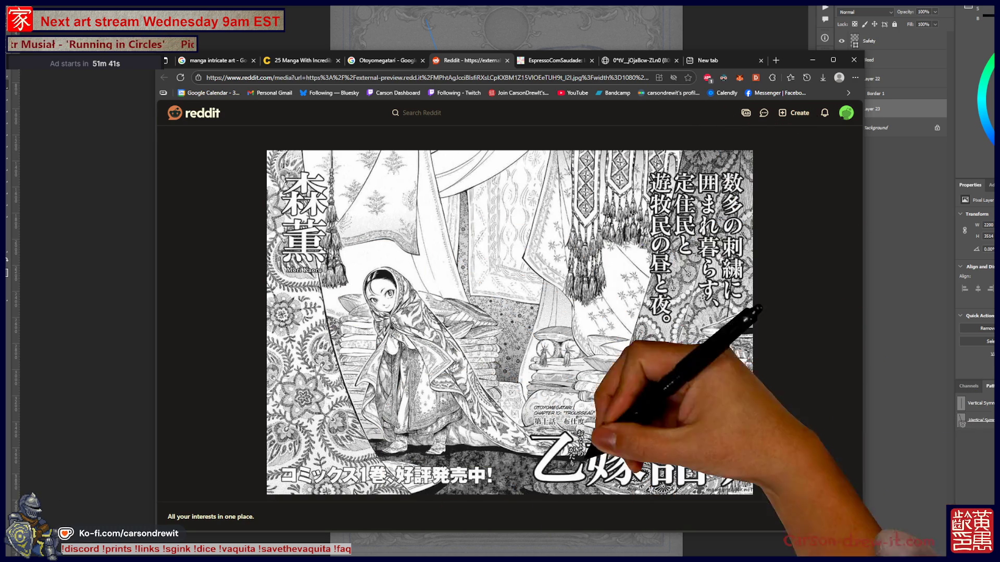
- Switch over to the Photoshop luna moth sketch, then return to Chrome with a new blank tab
{"action": "key", "text": "alt+Tab"}
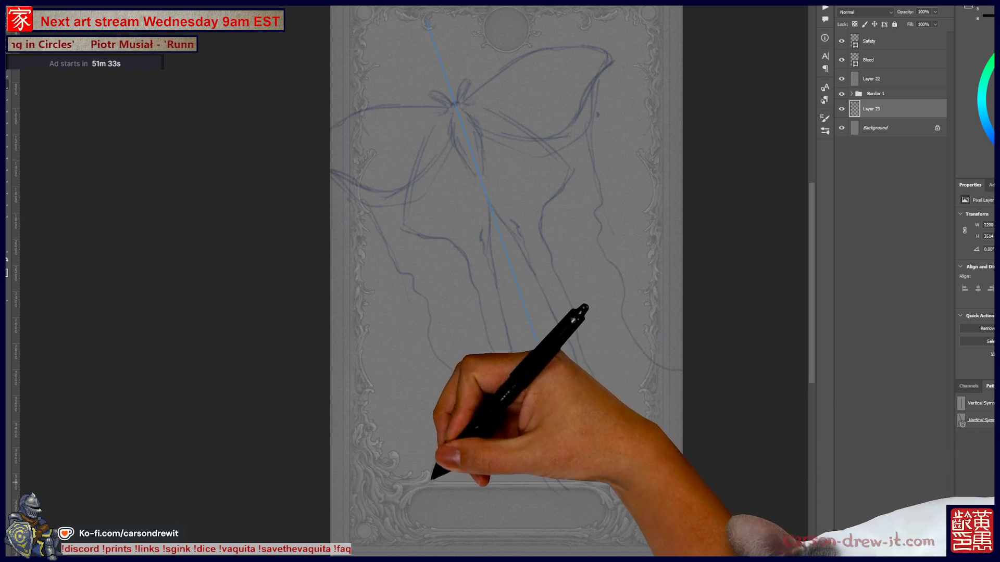
{"action": "key", "text": "ctrl"}
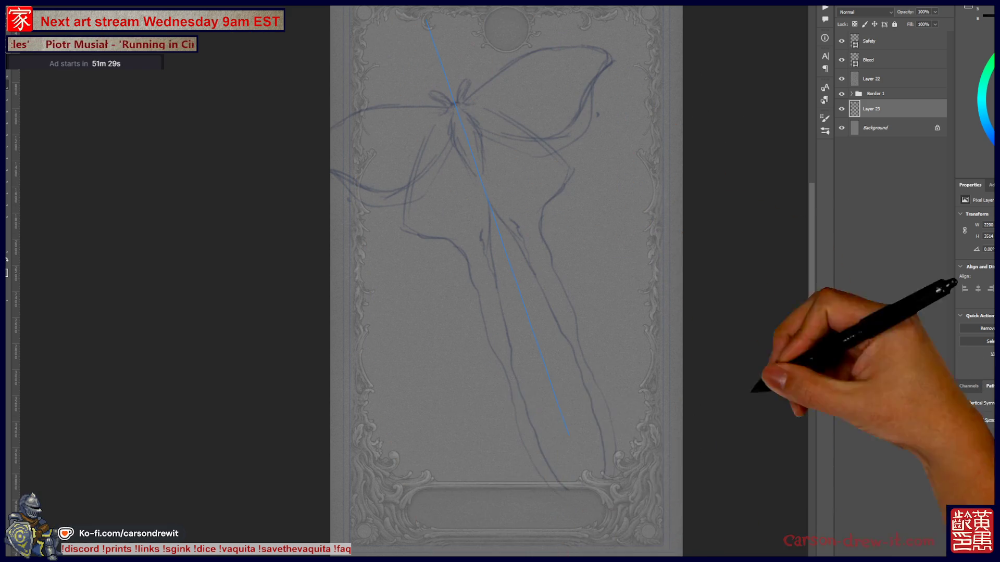
{"action": "mouse_move", "coordinate": [229, 557]}
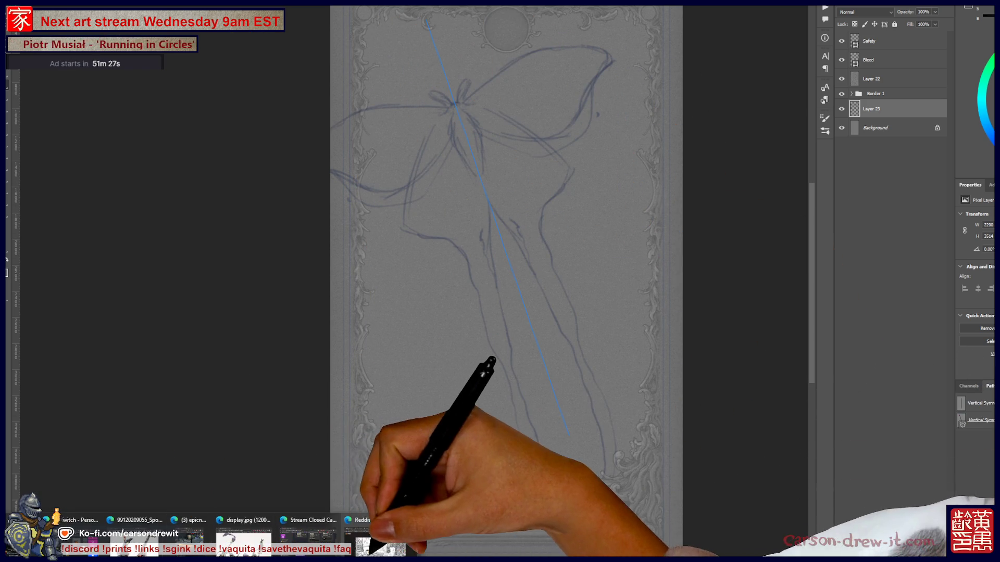
{"action": "left_click", "coordinate": [380, 547]}
{"action": "left_click", "coordinate": [776, 60]}
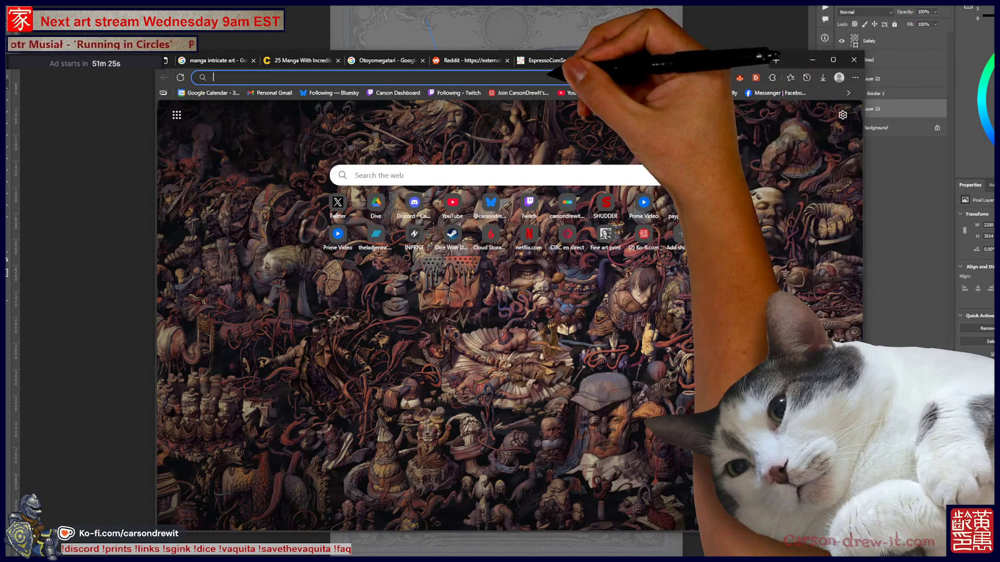
- Search Google for 'lunar moth' and show the image results
{"action": "type", "text": "lunar"}
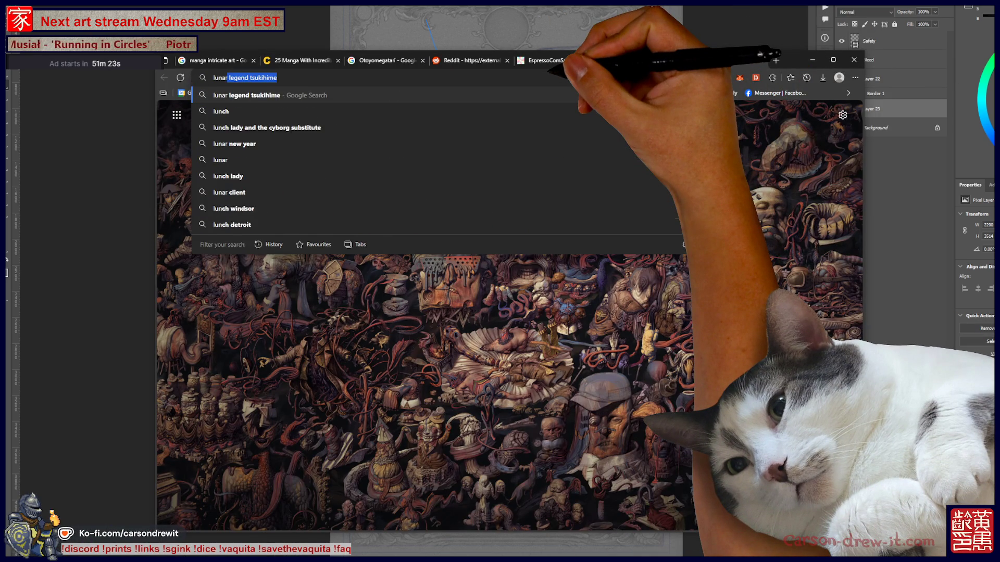
{"action": "type", "text": " moth"}
{"action": "key", "text": "Return"}
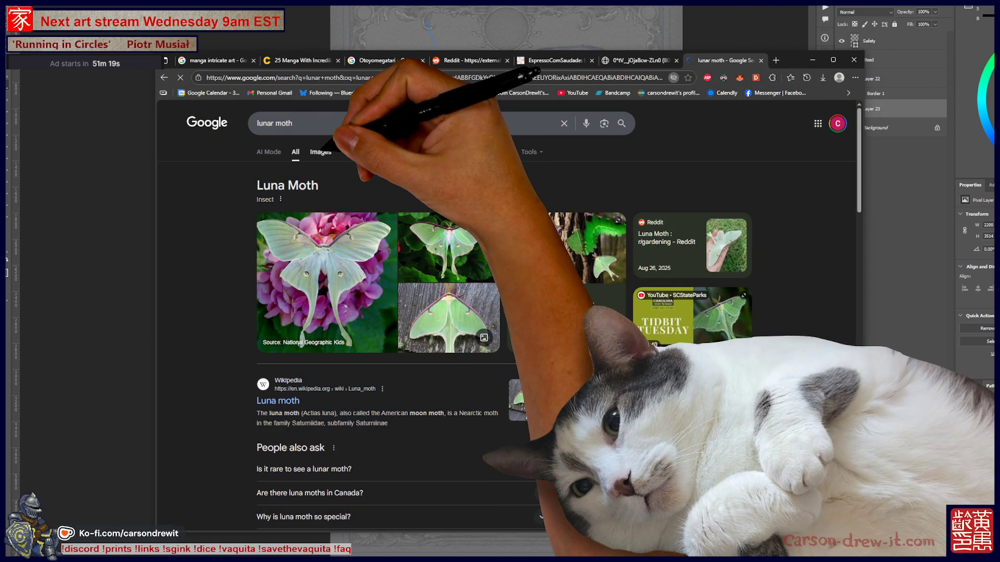
{"action": "left_click", "coordinate": [318, 151]}
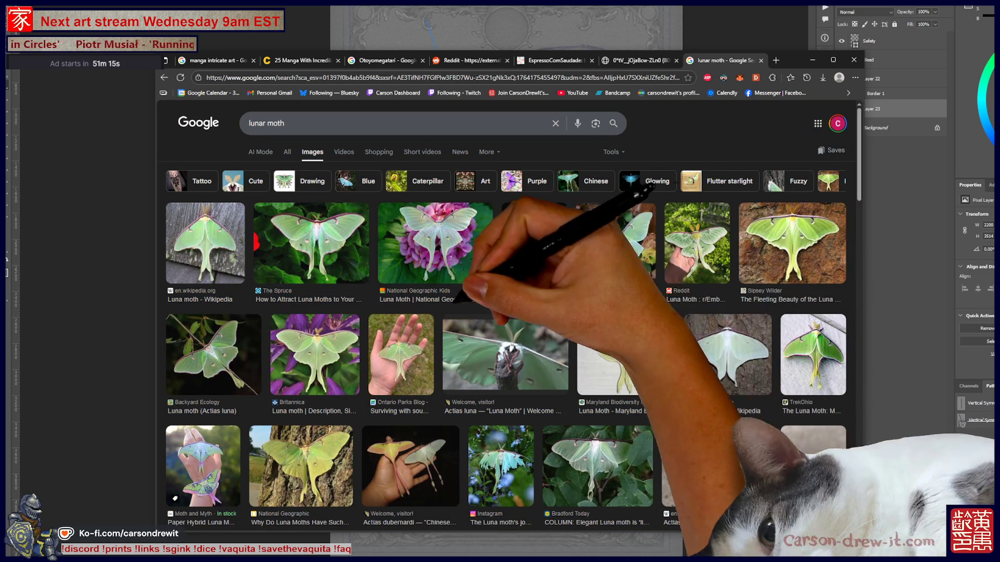
{"action": "scroll", "coordinate": [505, 328], "scroll_direction": "down", "scroll_amount": 3}
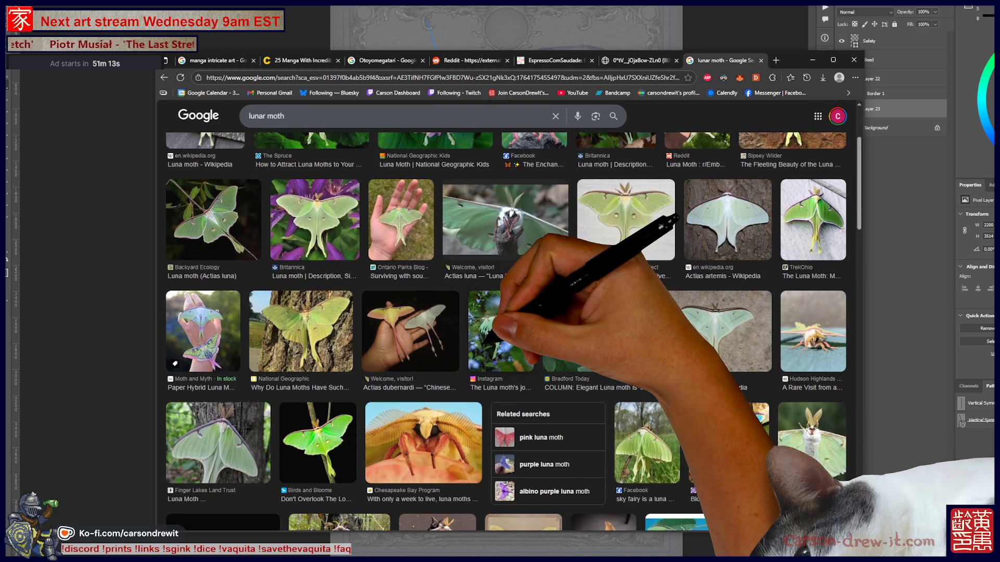
{"action": "scroll", "coordinate": [505, 328], "scroll_direction": "down", "scroll_amount": 2}
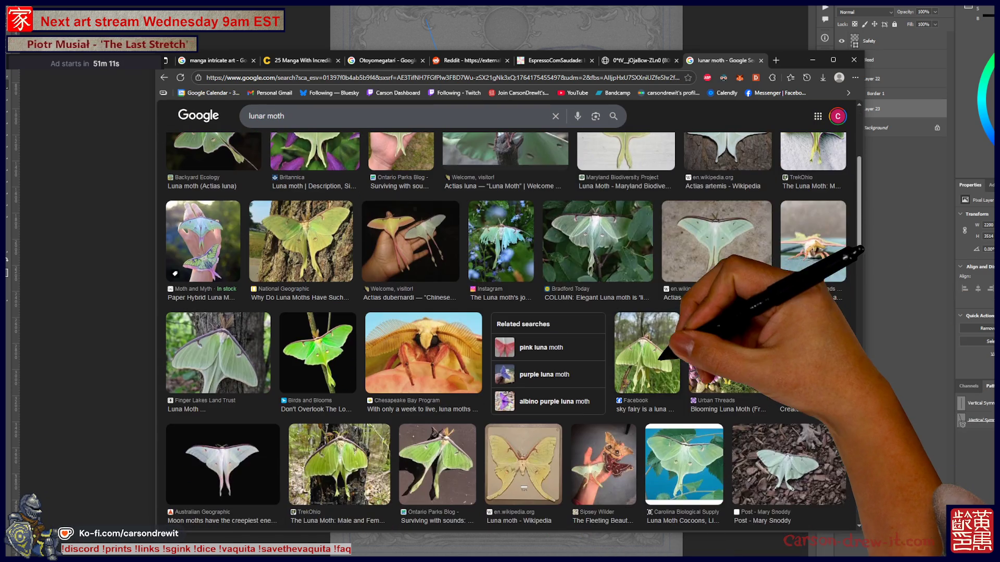
- Open the Raritan Headwaters luna moth photo full-size in a new tab
{"action": "left_click", "coordinate": [306, 463]}
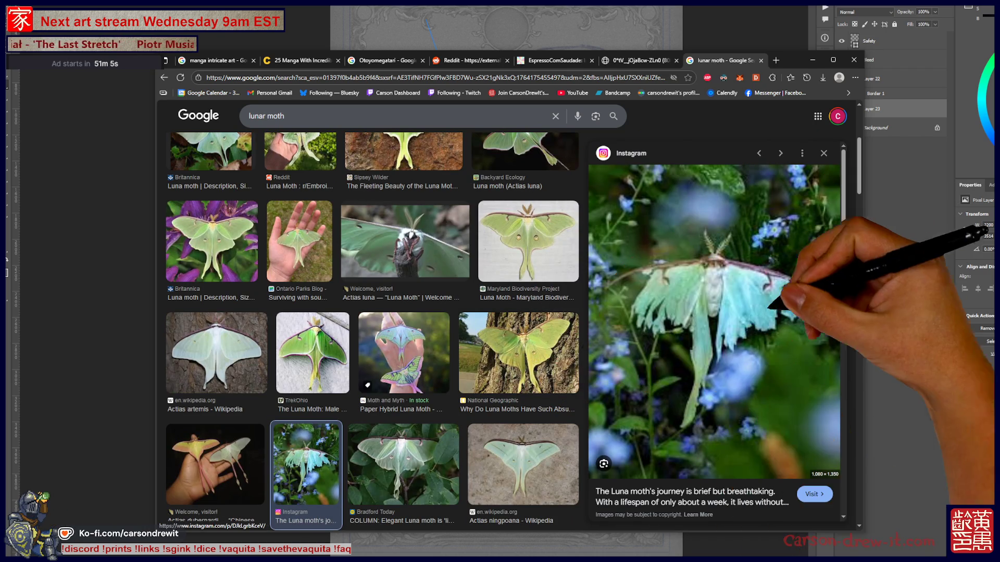
{"action": "scroll", "coordinate": [372, 333], "scroll_direction": "down", "scroll_amount": 5}
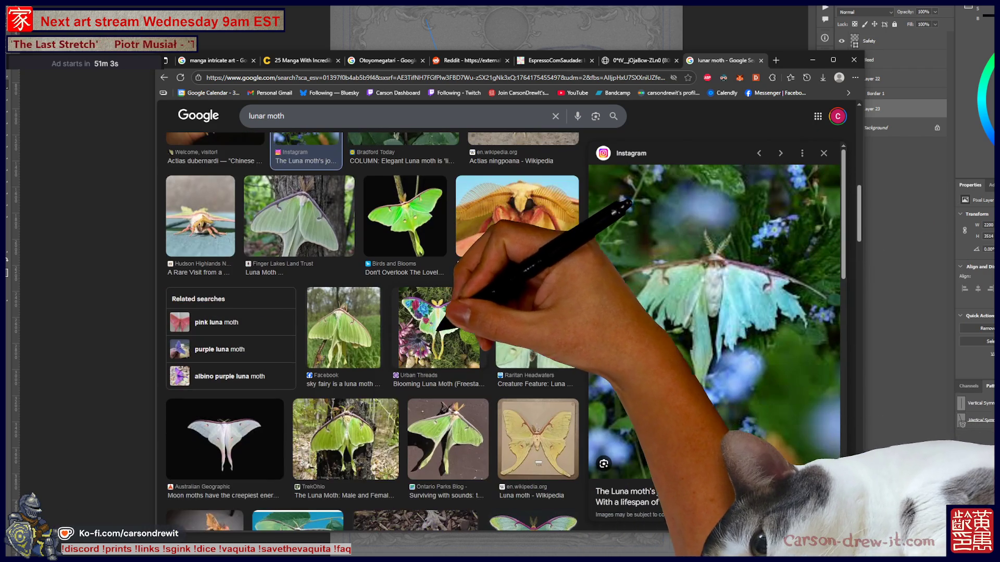
{"action": "left_click", "coordinate": [537, 328]}
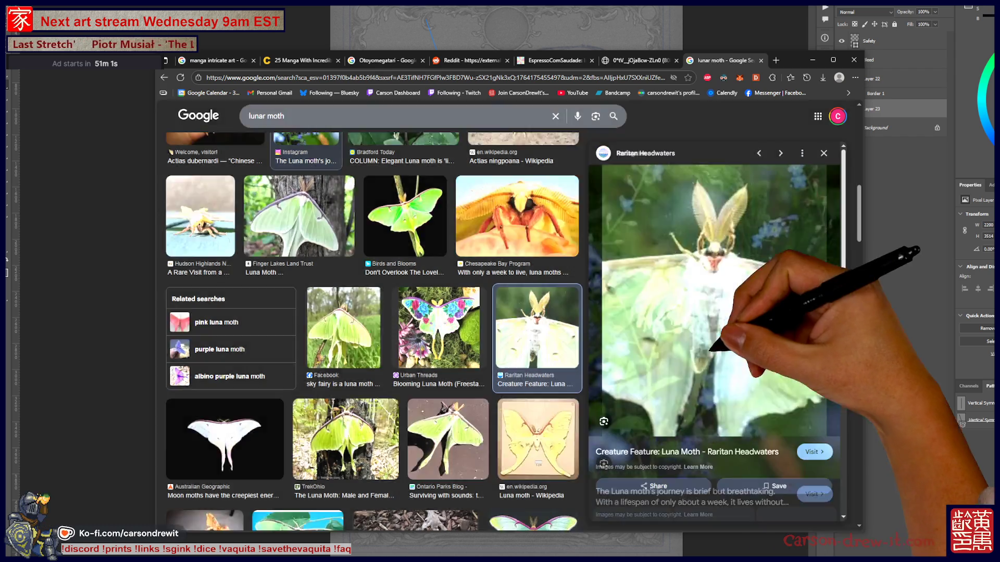
{"action": "right_click", "coordinate": [764, 314]}
{"action": "left_click", "coordinate": [806, 411]}
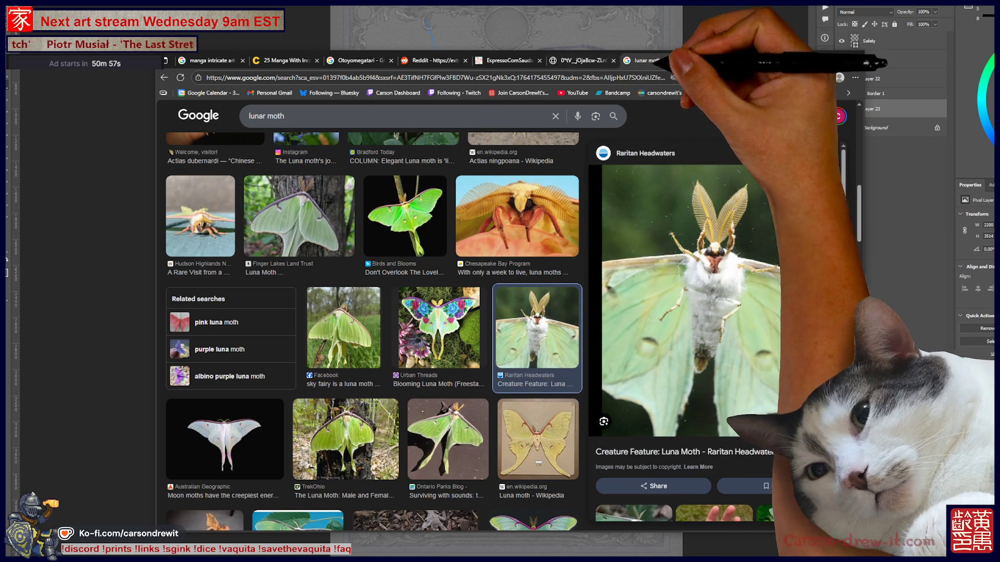
{"action": "left_click", "coordinate": [729, 60]}
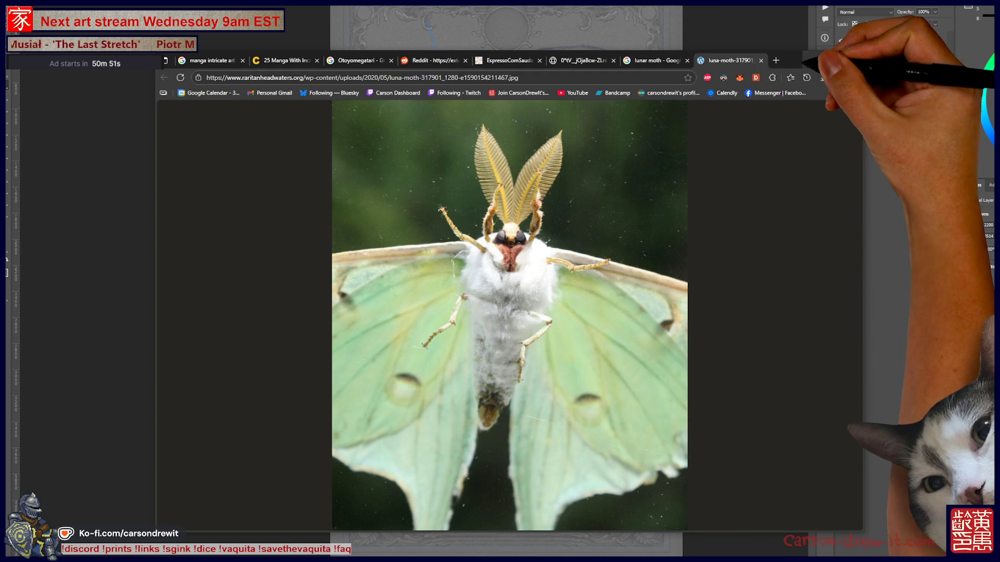
- Drag the Chrome moth-photo window aside, switch to the sketch, and lock the reference board with Ctrl+R
{"action": "mouse_move", "coordinate": [796, 61]}
{"action": "left_mouse_down"}
{"action": "mouse_move", "coordinate": [114, 51]}
{"action": "mouse_move", "coordinate": [229, 49]}
{"action": "mouse_move", "coordinate": [106, 19]}
{"action": "left_mouse_up"}
{"action": "key", "text": "alt+Tab"}
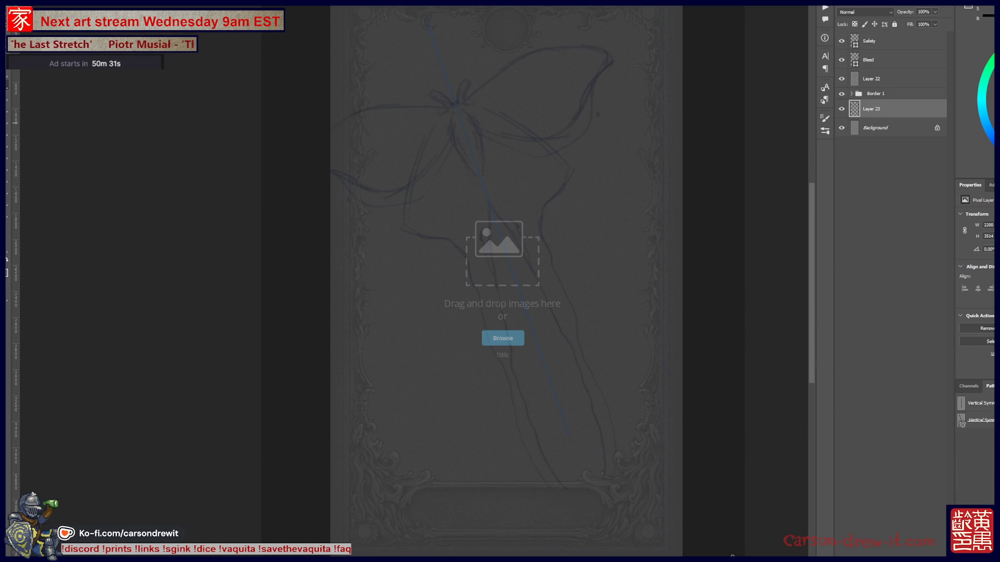
{"action": "key", "text": "ctrl+r"}
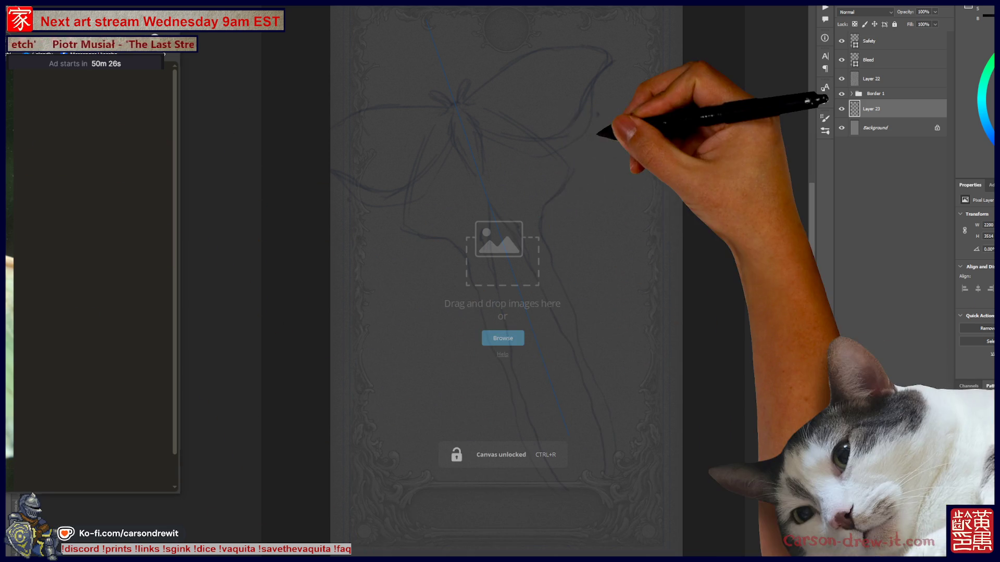
- Paste the first moth photo onto the board and scale it to the upper-middle
{"action": "key", "text": "ctrl+r"}
{"action": "key", "text": "ctrl+v"}
{"action": "left_click_drag", "start_coordinate": [585, 168], "coordinate": [509, 201]}
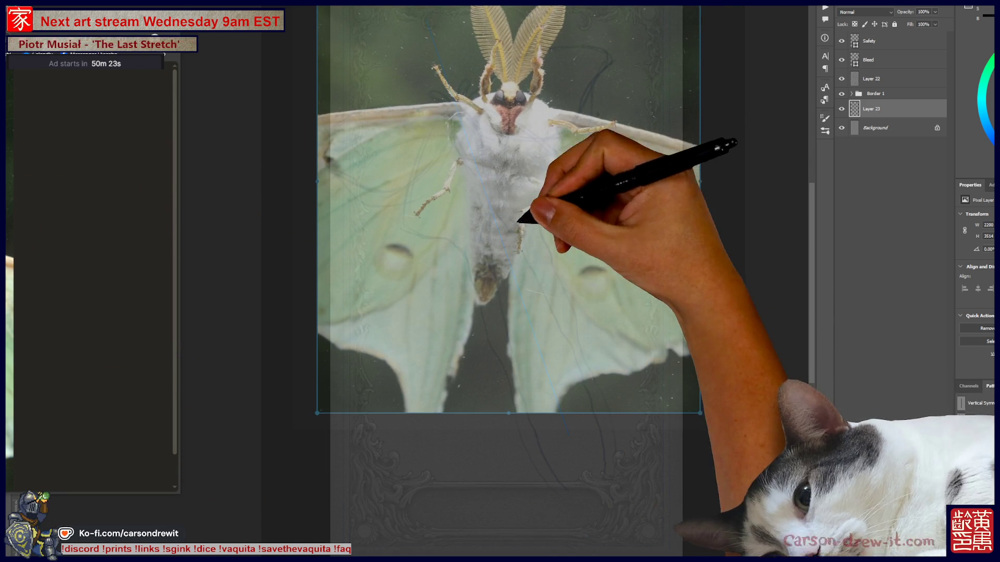
{"action": "mouse_move", "coordinate": [317, 413]}
{"action": "left_mouse_down"}
{"action": "mouse_move", "coordinate": [476, 323]}
{"action": "mouse_move", "coordinate": [438, 333]}
{"action": "left_mouse_up"}
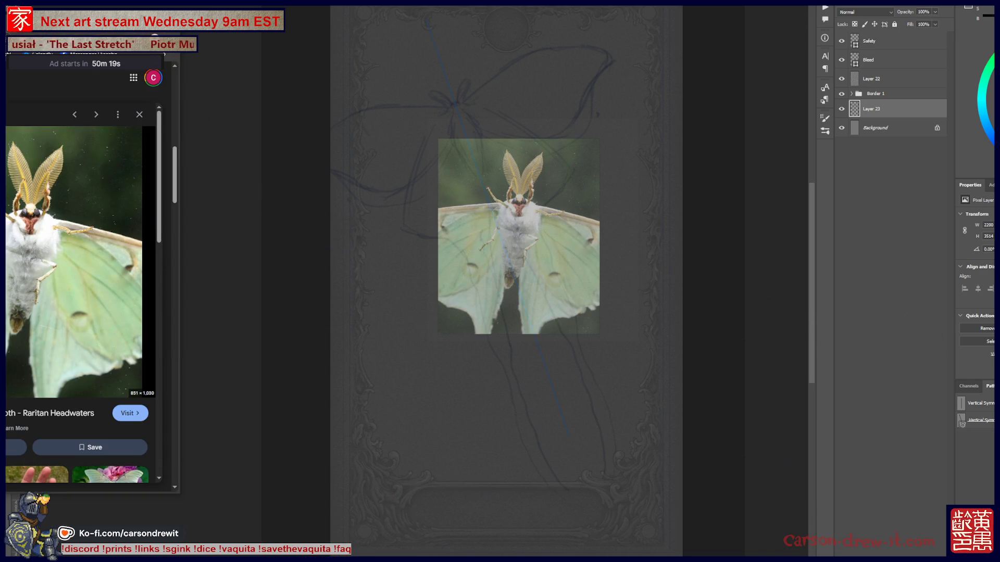
{"action": "scroll", "coordinate": [89, 286], "scroll_direction": "up", "scroll_amount": 1}
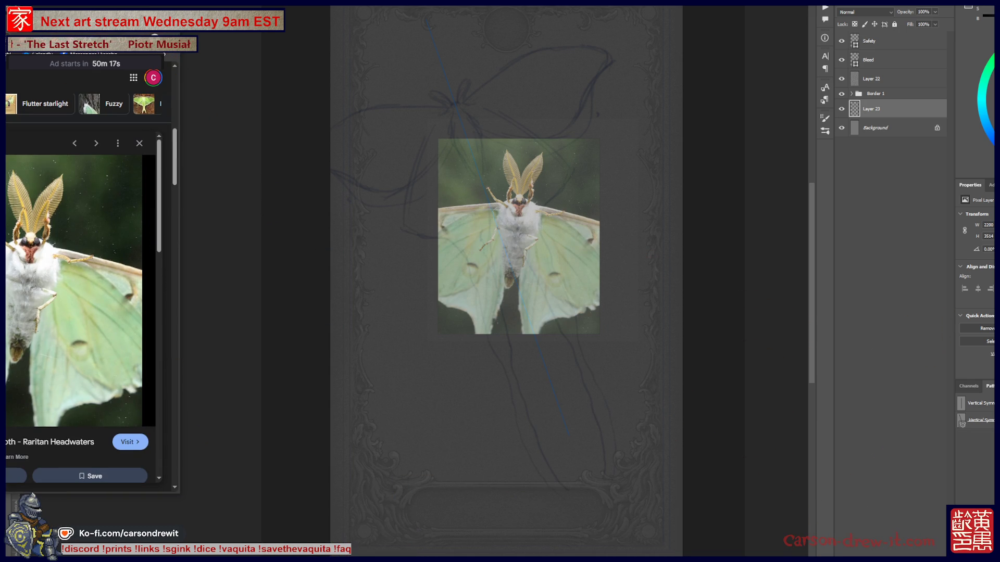
- Copy a second luna moth photo and place it below the first on the board
{"action": "key", "text": "Right"}
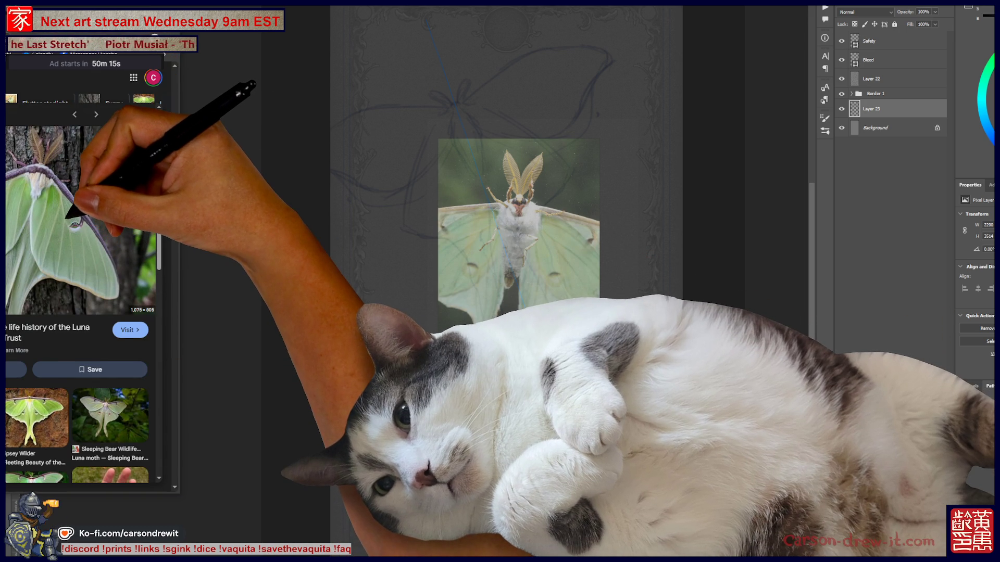
{"action": "right_click", "coordinate": [78, 211]}
{"action": "left_click", "coordinate": [99, 284]}
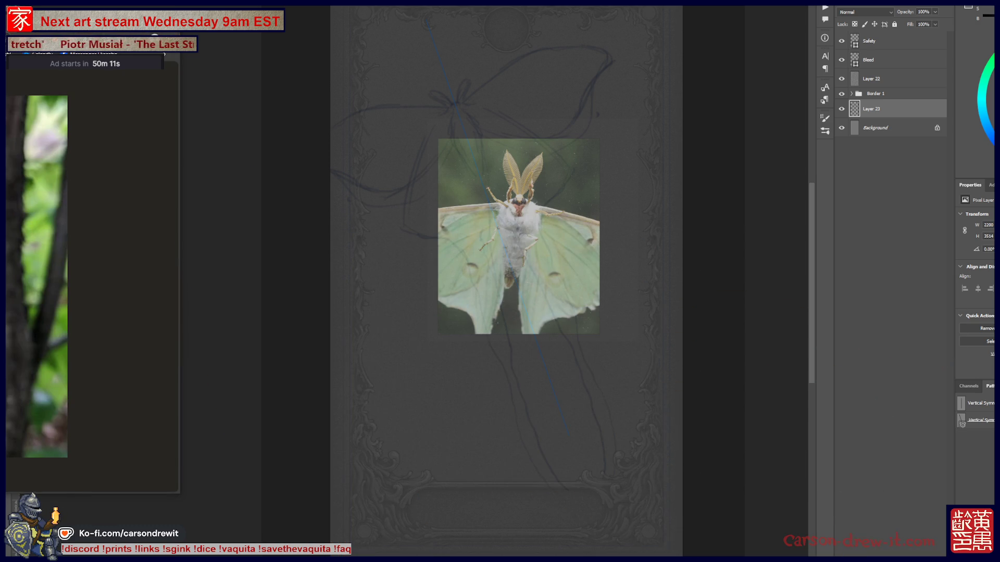
{"action": "key", "text": "ctrl+v"}
{"action": "mouse_move", "coordinate": [406, 338]}
{"action": "left_mouse_down"}
{"action": "mouse_move", "coordinate": [446, 398]}
{"action": "mouse_move", "coordinate": [517, 417]}
{"action": "mouse_move", "coordinate": [494, 419]}
{"action": "left_mouse_up"}
{"action": "key", "text": "Return"}
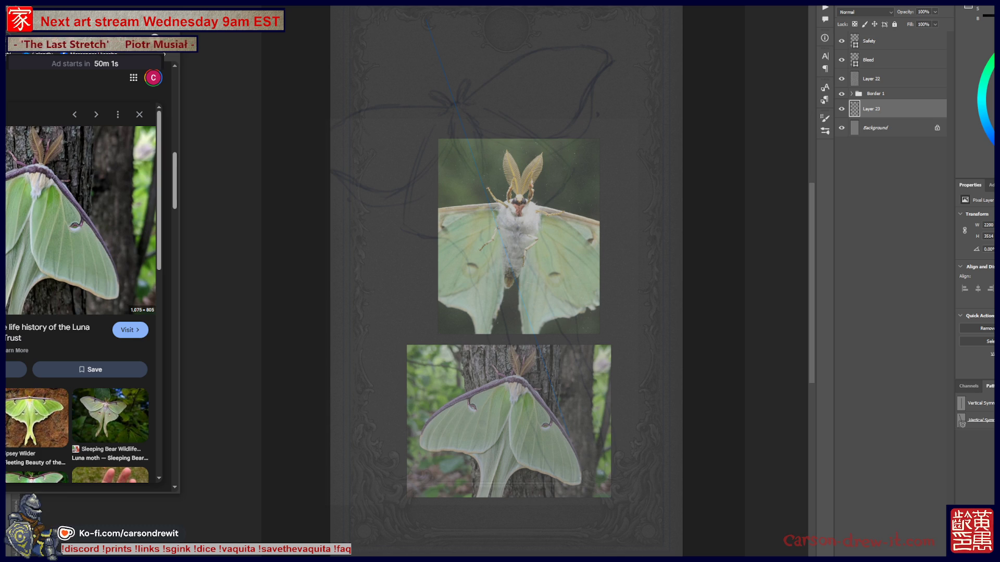
- Add the bright green luna moth photo to the left of the first, then hide the board
{"action": "left_click", "coordinate": [96, 114]}
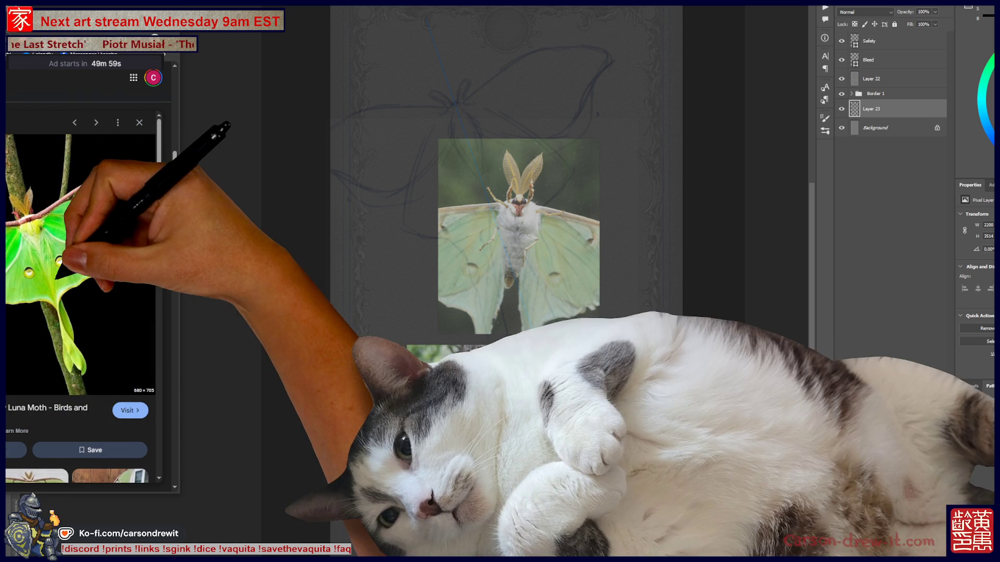
{"action": "right_click", "coordinate": [54, 283]}
{"action": "left_click", "coordinate": [86, 409]}
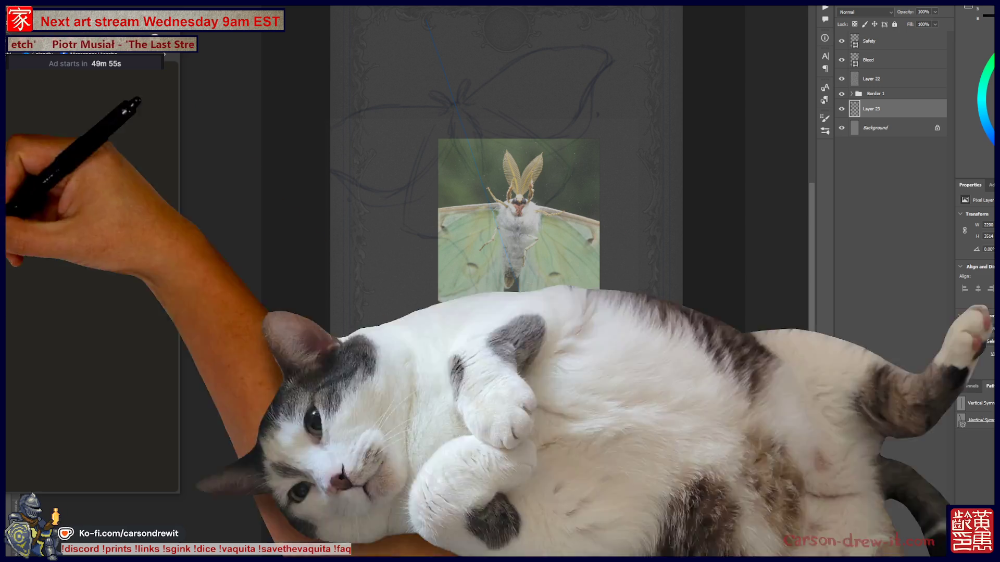
{"action": "key", "text": "ctrl+v"}
{"action": "mouse_move", "coordinate": [523, 121]}
{"action": "left_mouse_down"}
{"action": "mouse_move", "coordinate": [359, 229]}
{"action": "mouse_move", "coordinate": [391, 264]}
{"action": "left_mouse_up"}
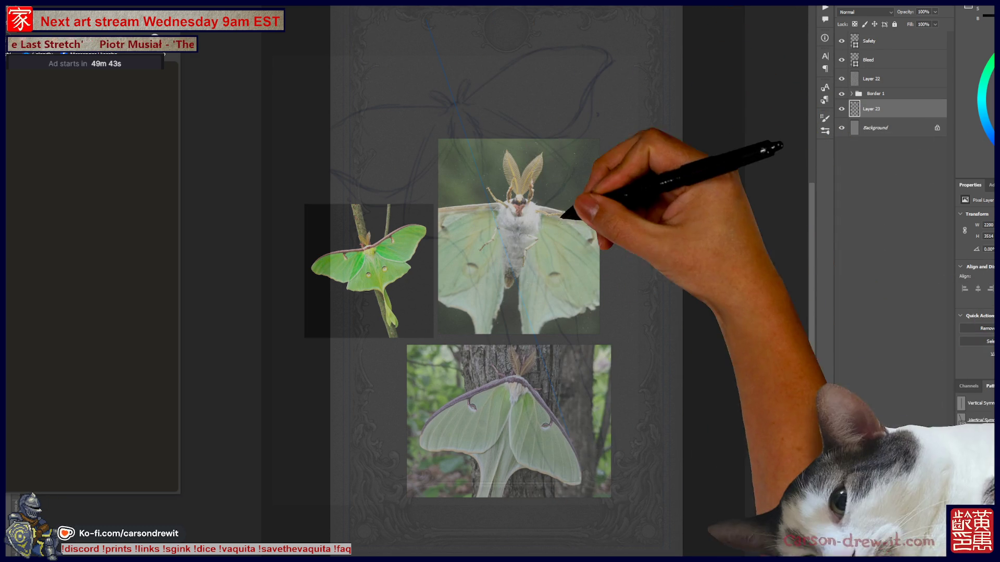
{"action": "key", "text": "alt+Tab"}
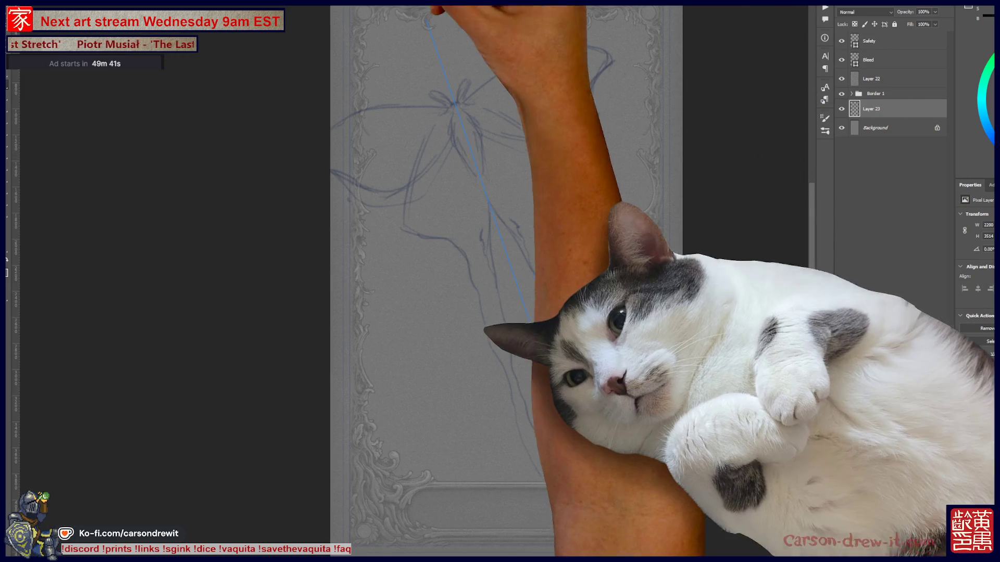
- Switch back to the Chrome tab with the 'lunar moth' image results
{"action": "key", "text": "ctrl+Tab"}
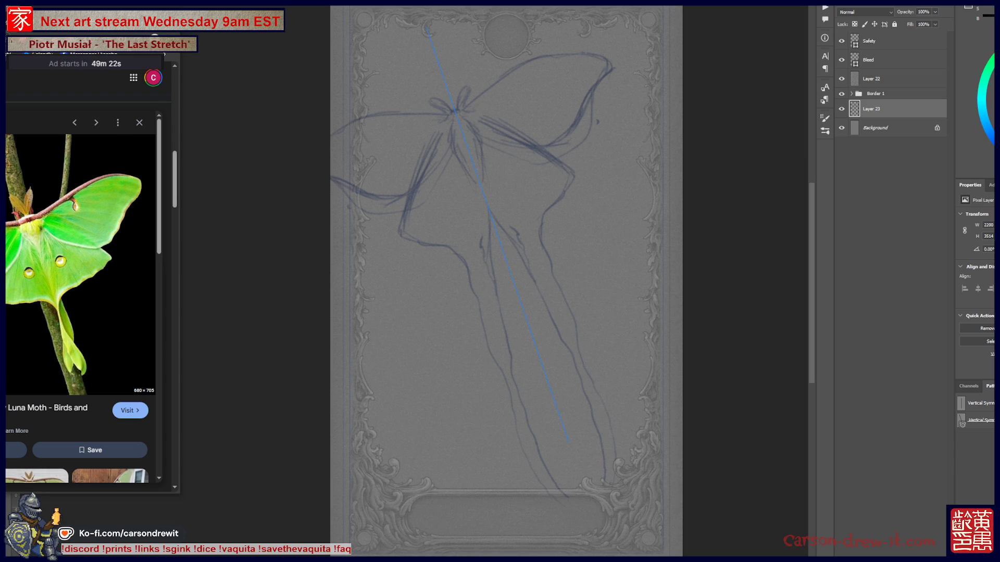
{"action": "key", "text": "alt+Tab"}
{"action": "key", "text": "ctrl+Tab"}
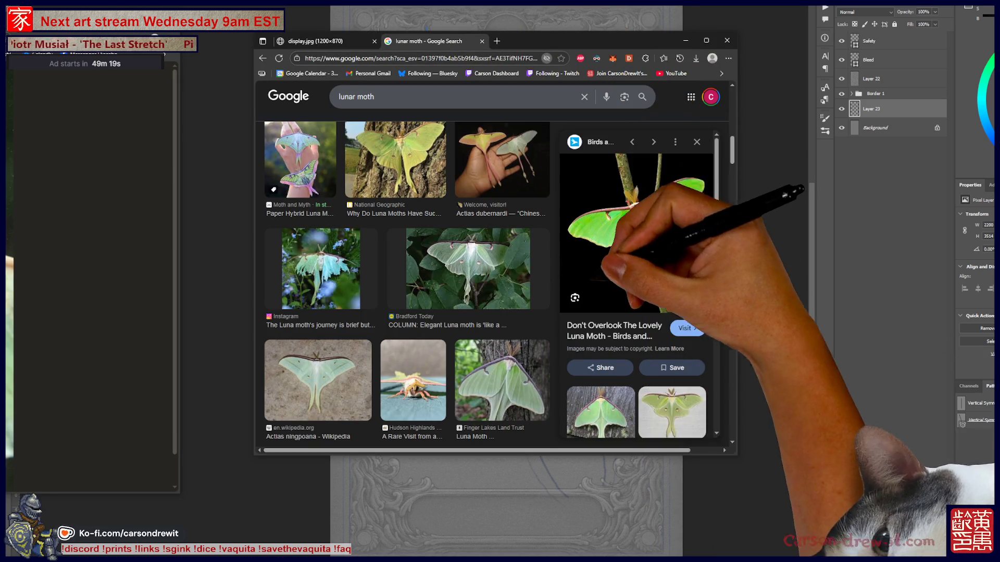
- Change the image search to 'lunar moth underside'
{"action": "scroll", "coordinate": [406, 292], "scroll_direction": "up", "scroll_amount": 5}
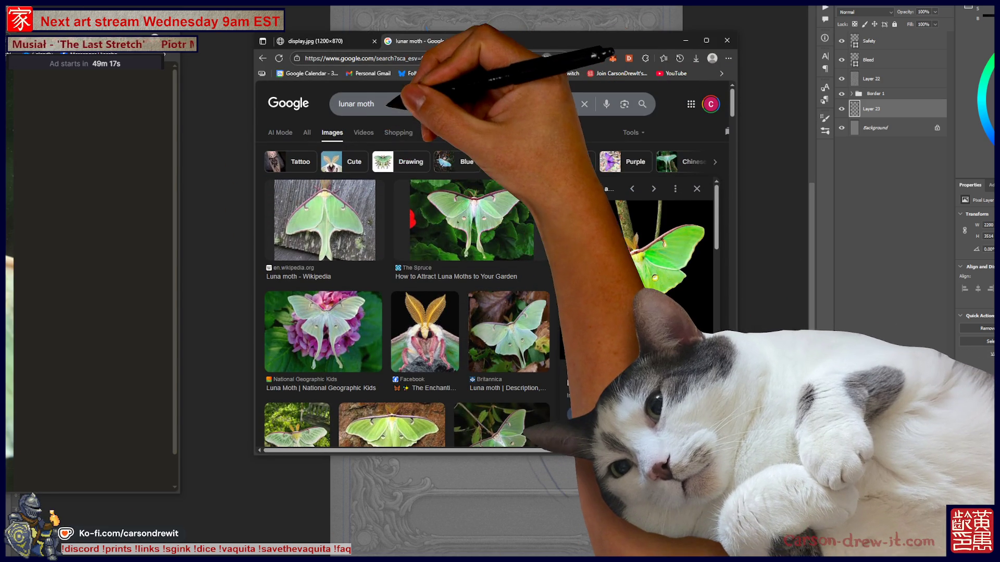
{"action": "left_click", "coordinate": [374, 104]}
{"action": "type", "text": "und"}
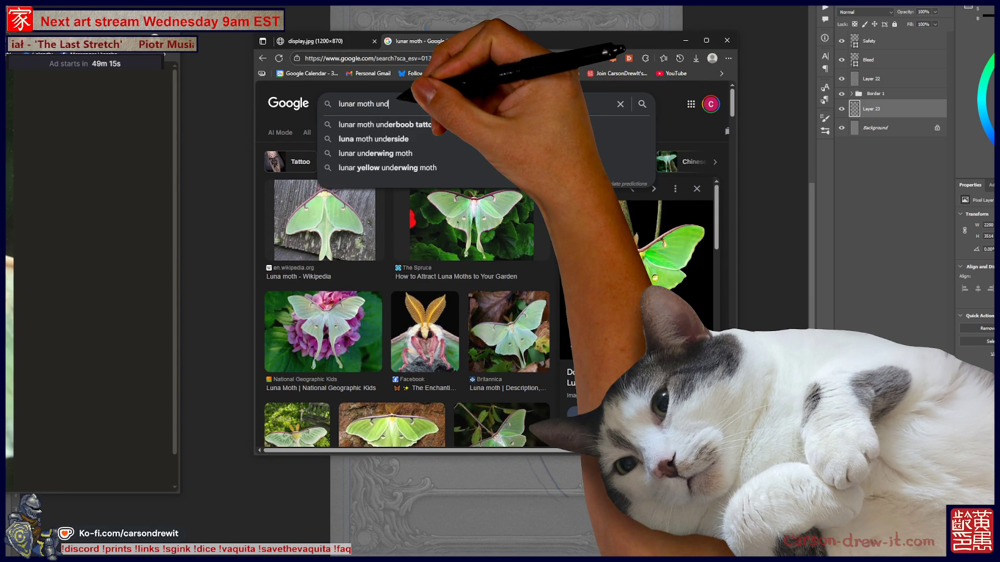
{"action": "key", "text": "Return"}
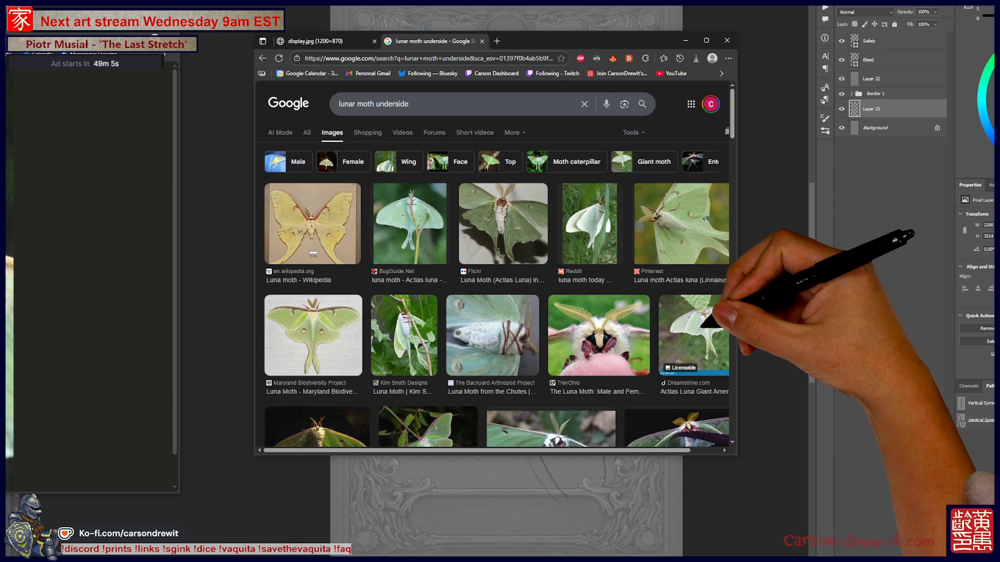
- Open the Moth of the Moon underside photo full-size and move its window beside the sketch
{"action": "scroll", "coordinate": [498, 286], "scroll_direction": "down", "scroll_amount": 3}
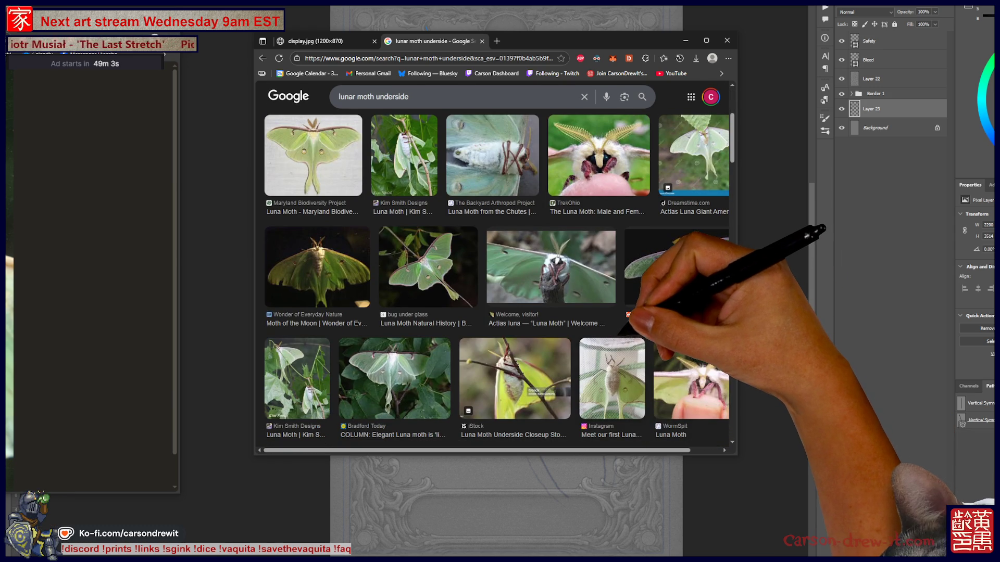
{"action": "left_click", "coordinate": [317, 268]}
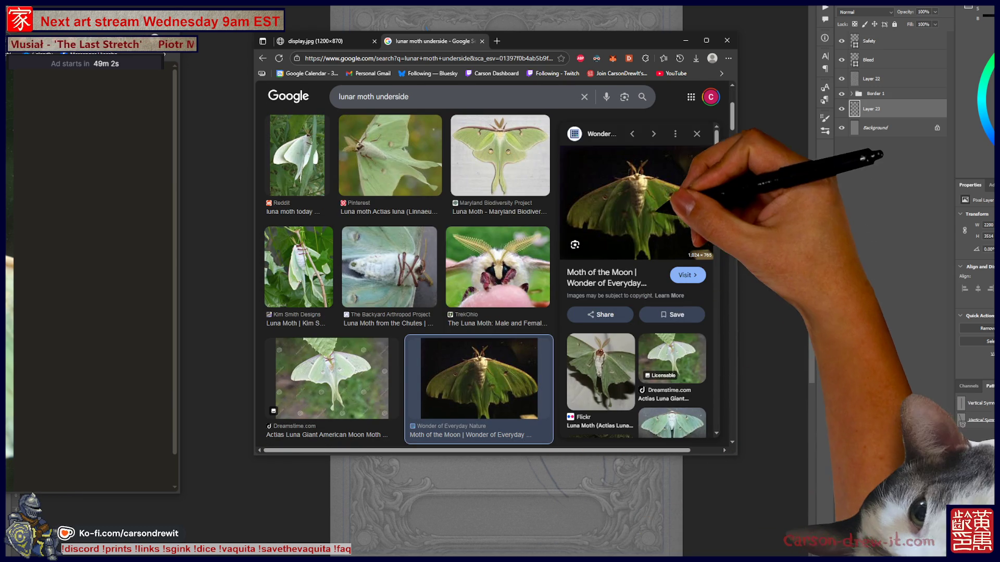
{"action": "right_click", "coordinate": [646, 211]}
{"action": "left_click", "coordinate": [687, 309]}
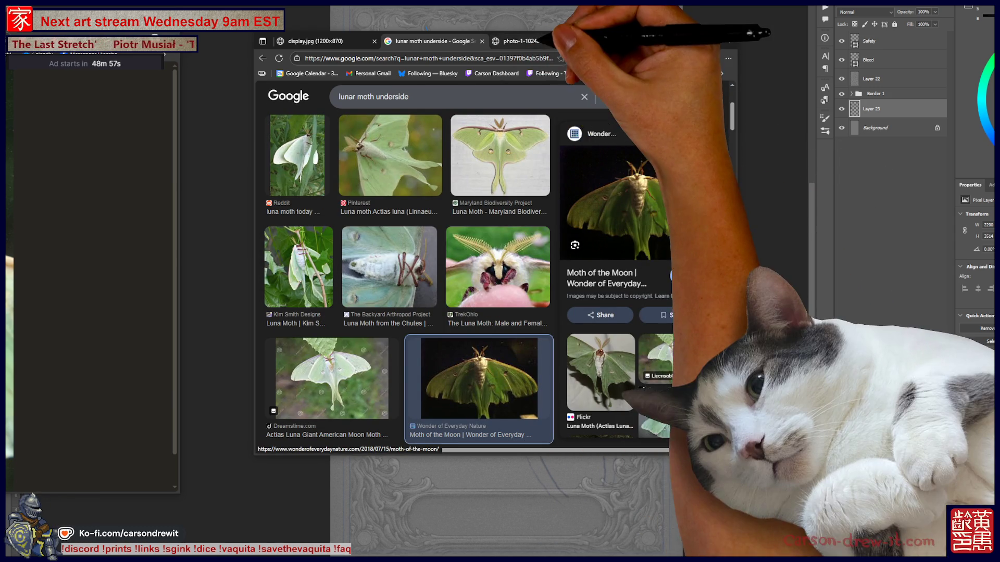
{"action": "left_click", "coordinate": [538, 40]}
{"action": "mouse_move", "coordinate": [650, 47]}
{"action": "left_mouse_down"}
{"action": "mouse_move", "coordinate": [563, 45]}
{"action": "mouse_move", "coordinate": [294, 4]}
{"action": "mouse_move", "coordinate": [409, 26]}
{"action": "left_mouse_up"}
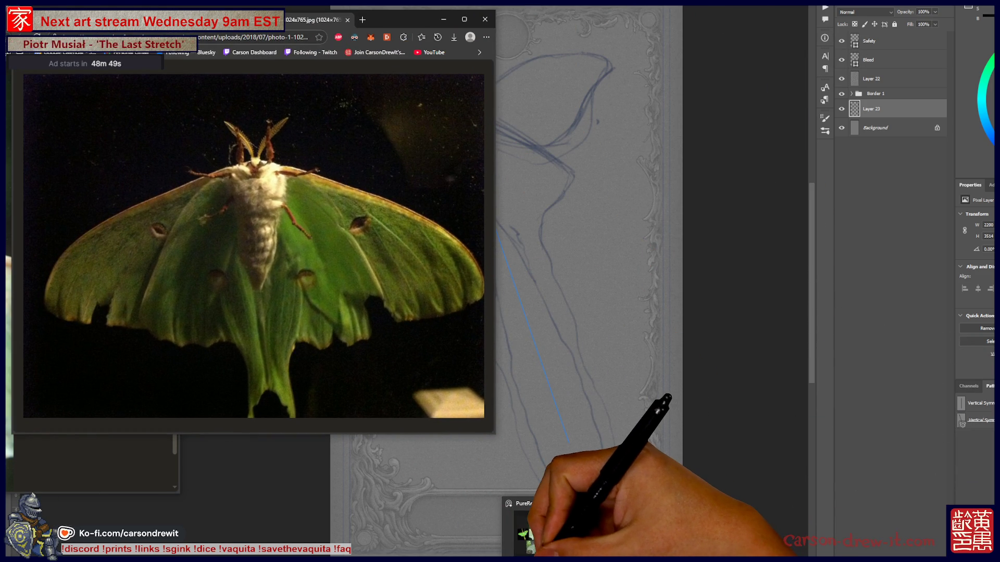
- Paste the copied moth underside image onto the PureRef board and return to the search results
{"action": "left_click", "coordinate": [534, 531]}
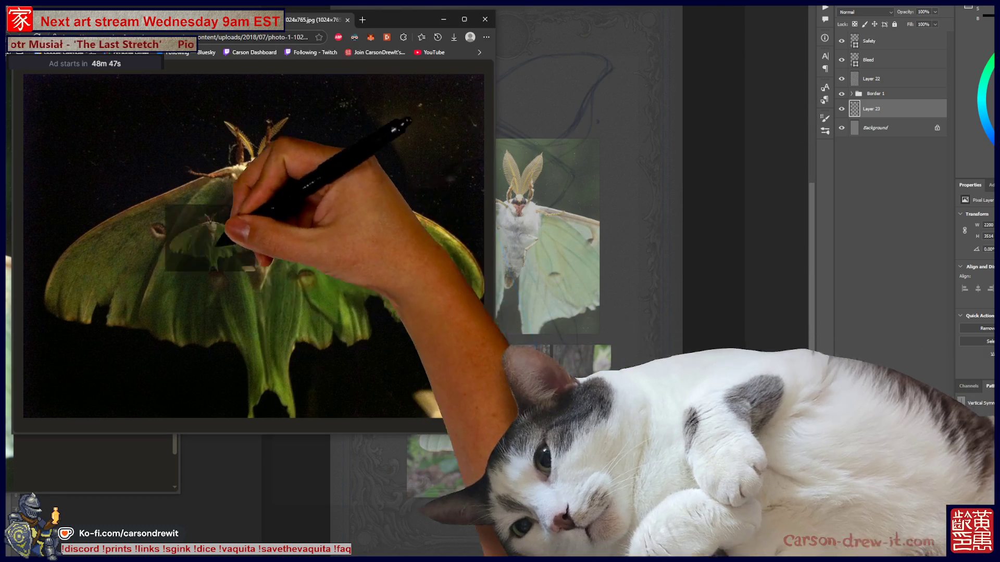
{"action": "key", "text": "ctrl+v"}
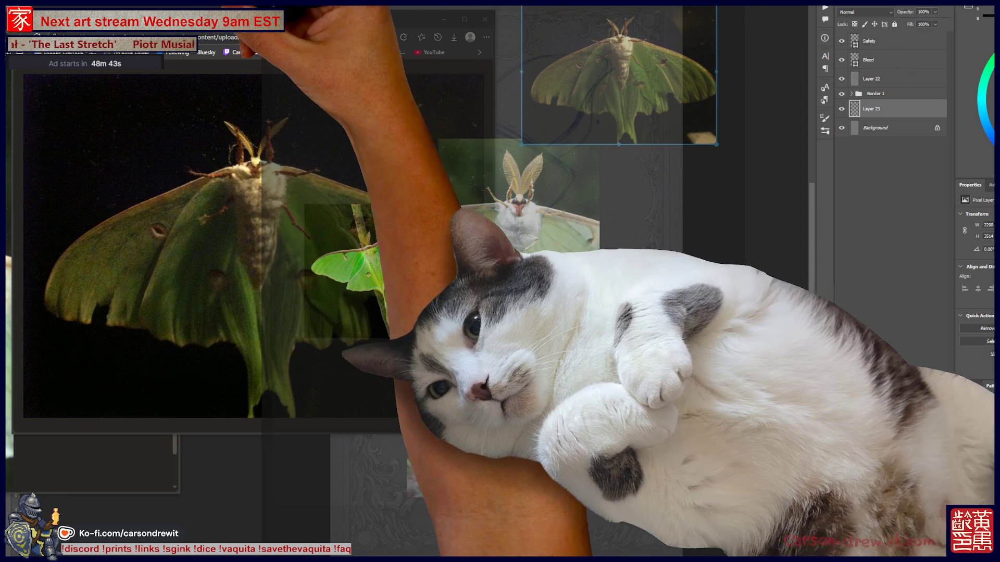
{"action": "key", "text": "alt+Tab"}
- Browse the underside results, previewing the Flickr in-flight and Luna Moth Underside photos
{"action": "scroll", "coordinate": [237, 235], "scroll_direction": "down", "scroll_amount": 3}
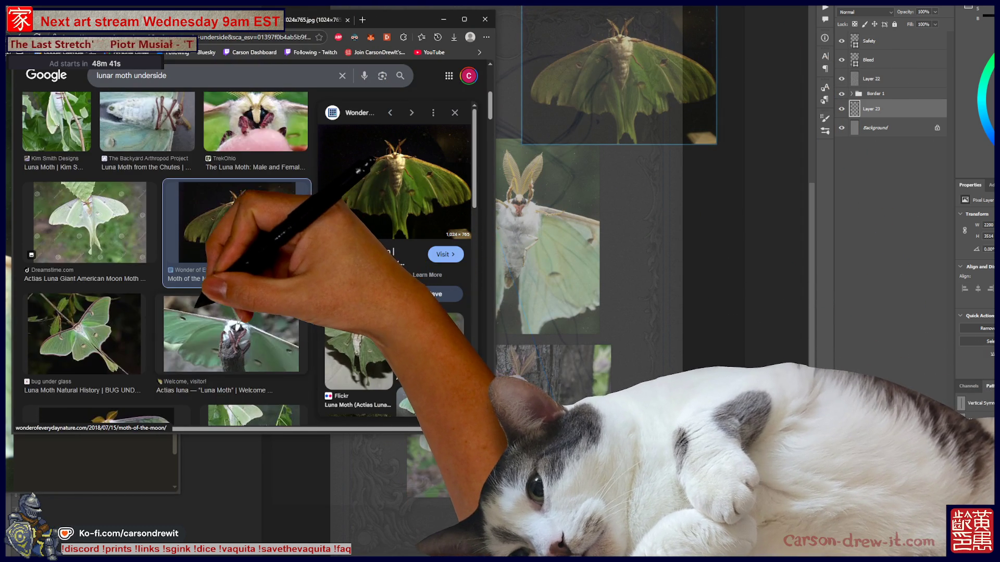
{"action": "scroll", "coordinate": [166, 261], "scroll_direction": "down", "scroll_amount": 6}
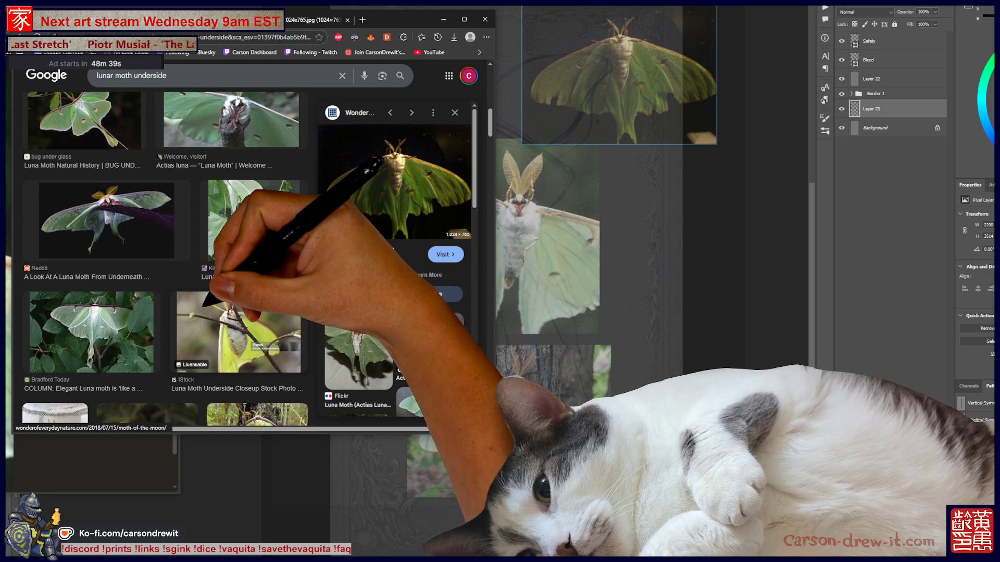
{"action": "scroll", "coordinate": [166, 260], "scroll_direction": "down", "scroll_amount": 2}
{"action": "scroll", "coordinate": [165, 261], "scroll_direction": "down", "scroll_amount": 3}
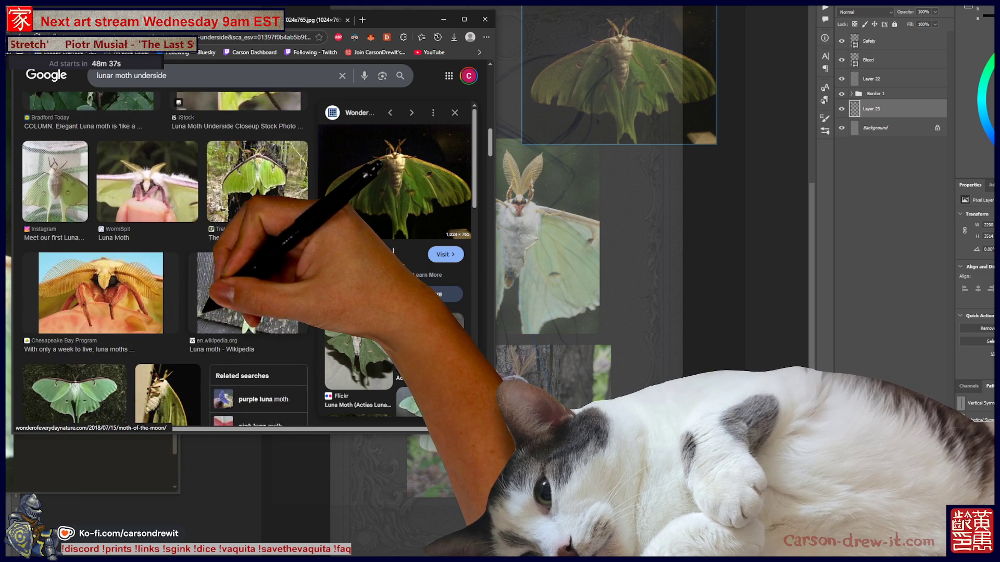
{"action": "left_click", "coordinate": [358, 359]}
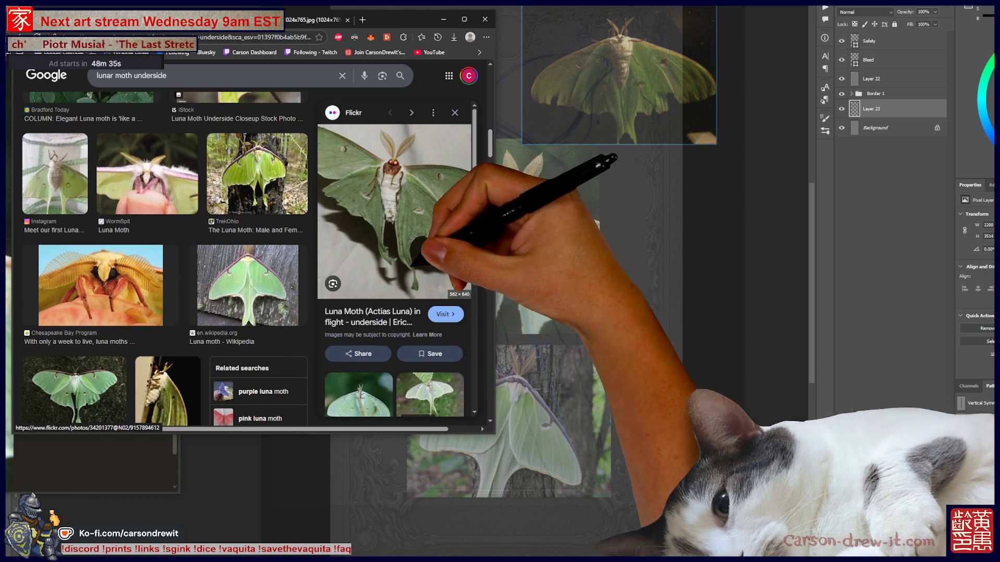
{"action": "scroll", "coordinate": [165, 261], "scroll_direction": "down", "scroll_amount": 5}
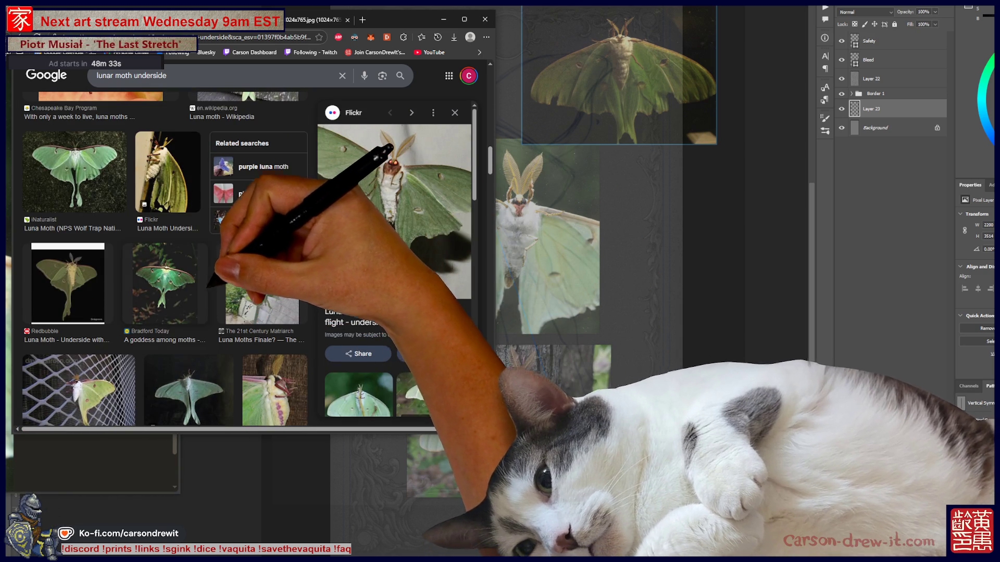
{"action": "left_click", "coordinate": [168, 172]}
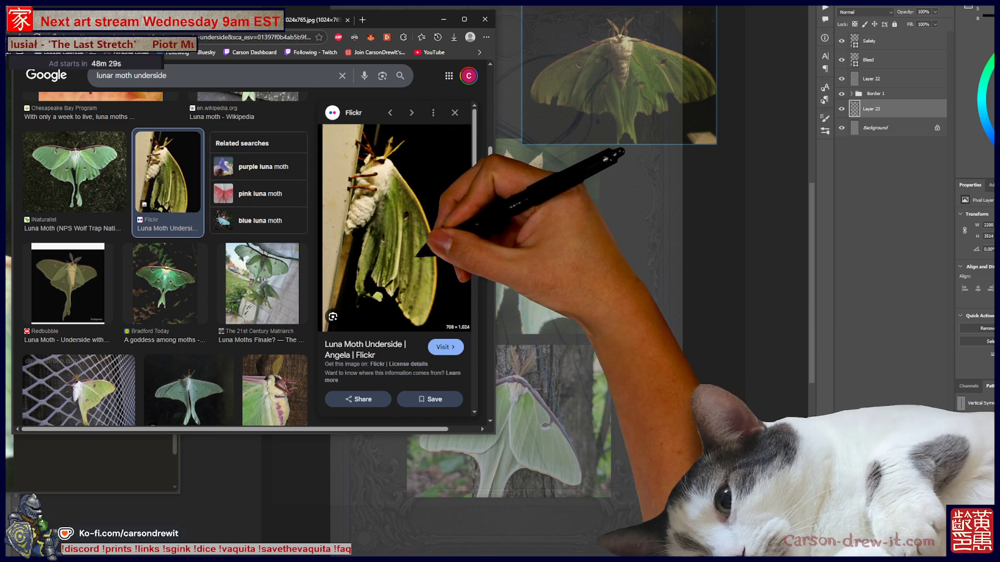
{"action": "scroll", "coordinate": [396, 260], "scroll_direction": "down", "scroll_amount": 3}
{"action": "scroll", "coordinate": [164, 261], "scroll_direction": "down", "scroll_amount": 10}
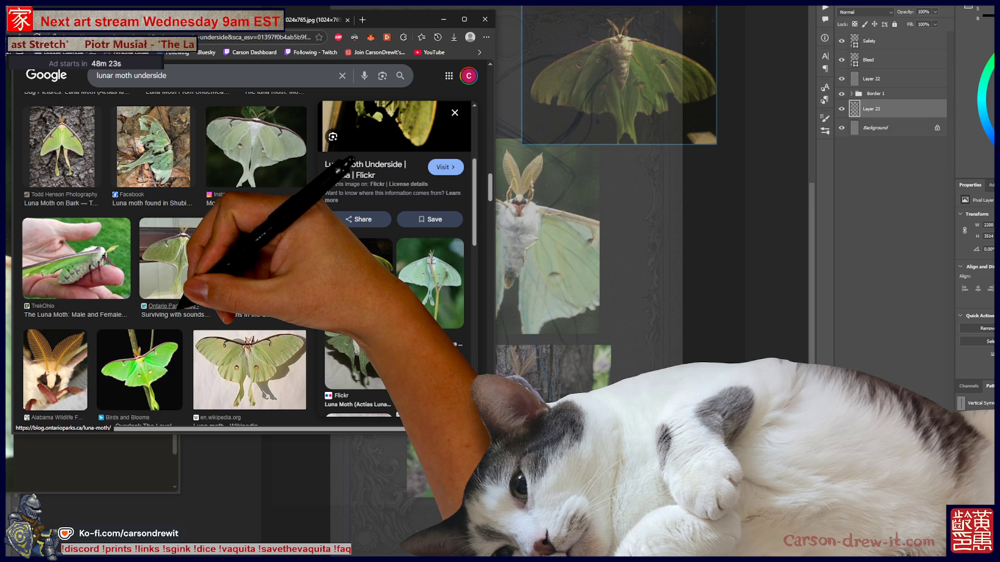
- Open the TrekOhio moth-on-finger photo, drop it onto the board and enlarge it across it
{"action": "left_click", "coordinate": [101, 250]}
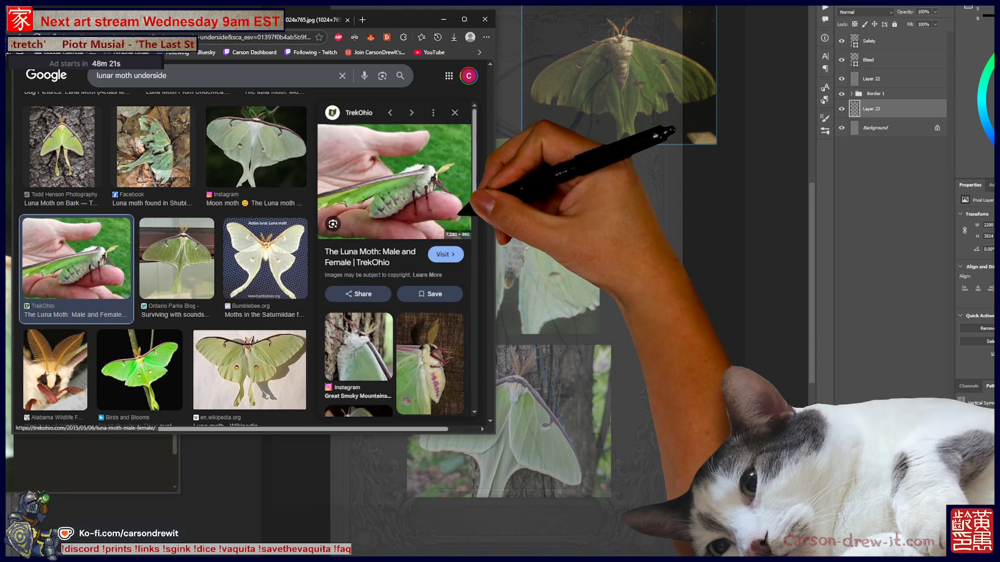
{"action": "right_click", "coordinate": [417, 194]}
{"action": "left_click", "coordinate": [456, 291]}
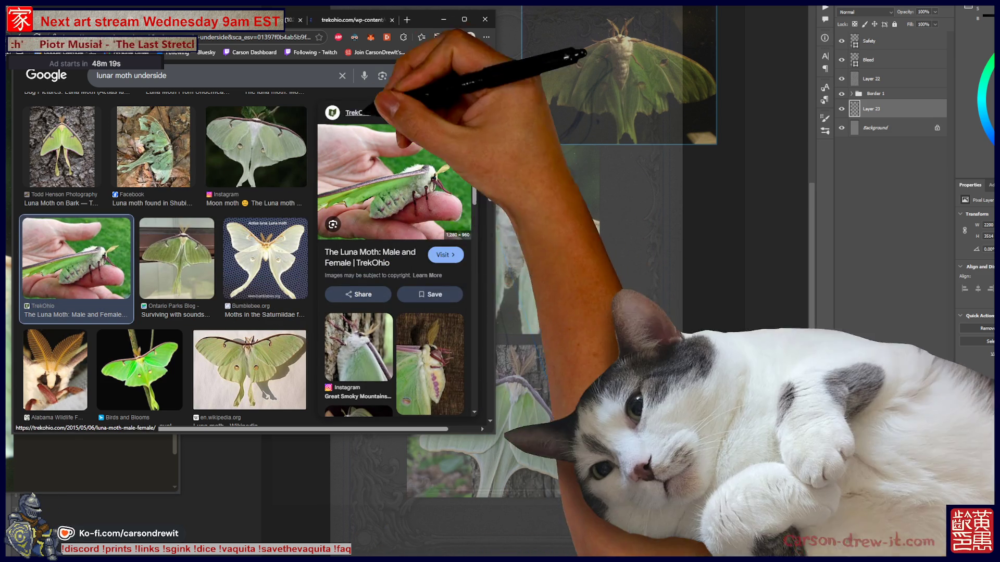
{"action": "left_click", "coordinate": [349, 19]}
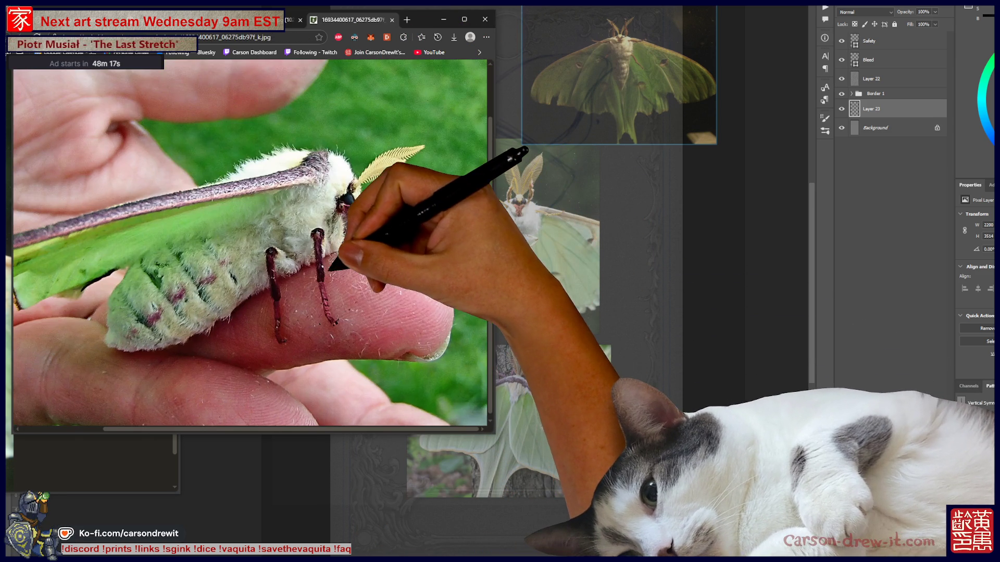
{"action": "left_click", "coordinate": [297, 235]}
{"action": "mouse_move", "coordinate": [297, 234]}
{"action": "left_mouse_down"}
{"action": "mouse_move", "coordinate": [622, 343]}
{"action": "mouse_move", "coordinate": [671, 231]}
{"action": "mouse_move", "coordinate": [670, 240]}
{"action": "left_mouse_up"}
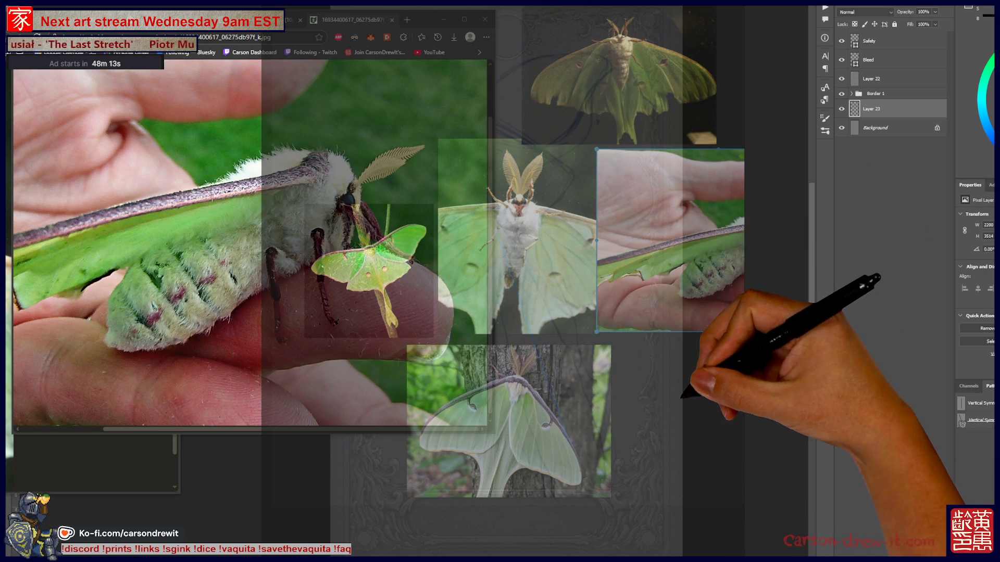
{"action": "key", "text": "ctrl+minus"}
{"action": "key", "text": "ctrl+minus"}
{"action": "key", "text": "ctrl+minus"}
{"action": "mouse_move", "coordinate": [546, 237]}
{"action": "left_mouse_down"}
{"action": "mouse_move", "coordinate": [261, 10]}
{"action": "mouse_move", "coordinate": [263, 134]}
{"action": "mouse_move", "coordinate": [293, 98]}
{"action": "left_mouse_up"}
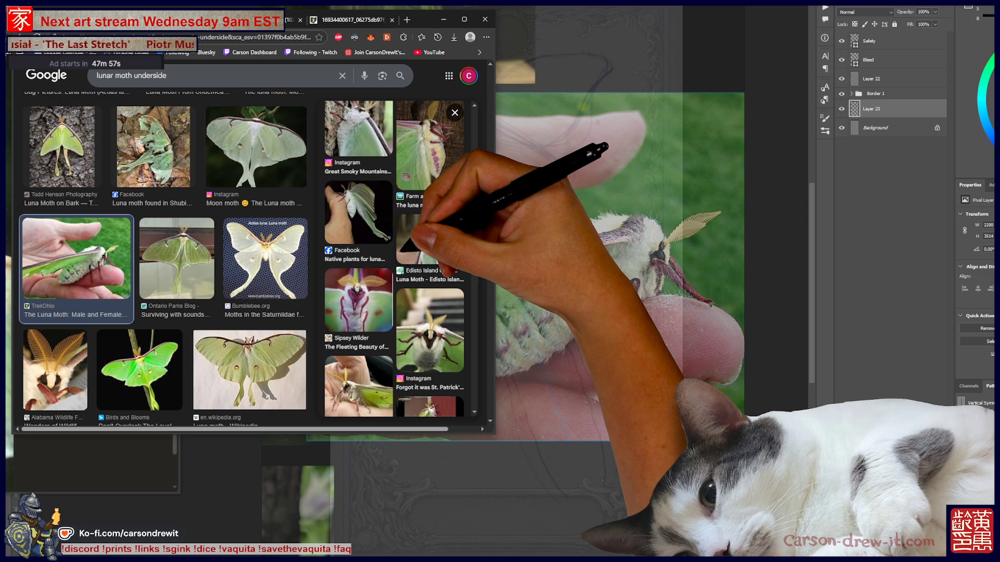
- Scroll through more underside results, preview the Instagram green moth close-up, and select the search box
{"action": "scroll", "coordinate": [76, 135], "scroll_direction": "down", "scroll_amount": 3}
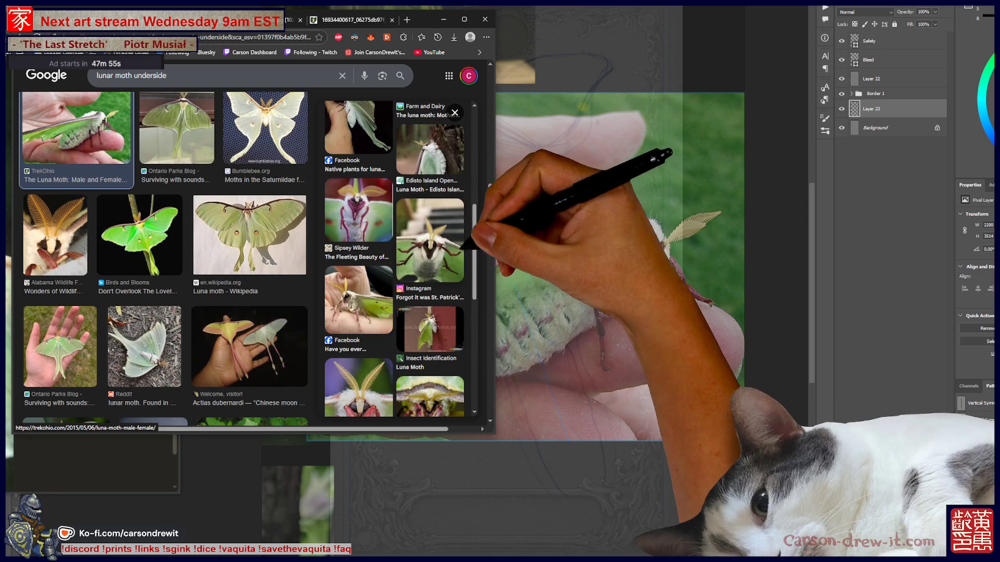
{"action": "left_click", "coordinate": [430, 239]}
{"action": "scroll", "coordinate": [429, 281], "scroll_direction": "down", "scroll_amount": 3}
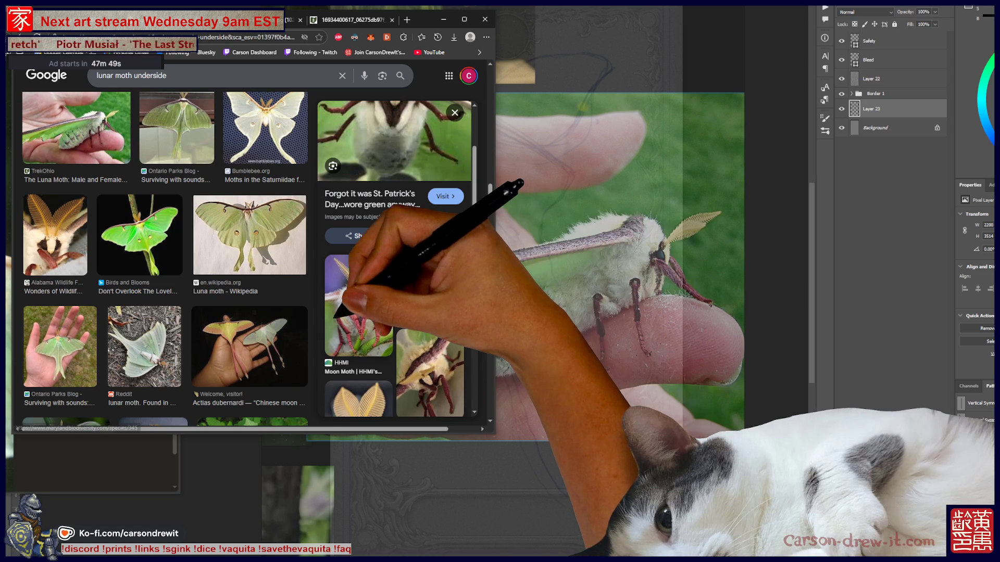
{"action": "scroll", "coordinate": [396, 261], "scroll_direction": "down", "scroll_amount": 3}
{"action": "scroll", "coordinate": [394, 260], "scroll_direction": "down", "scroll_amount": 3}
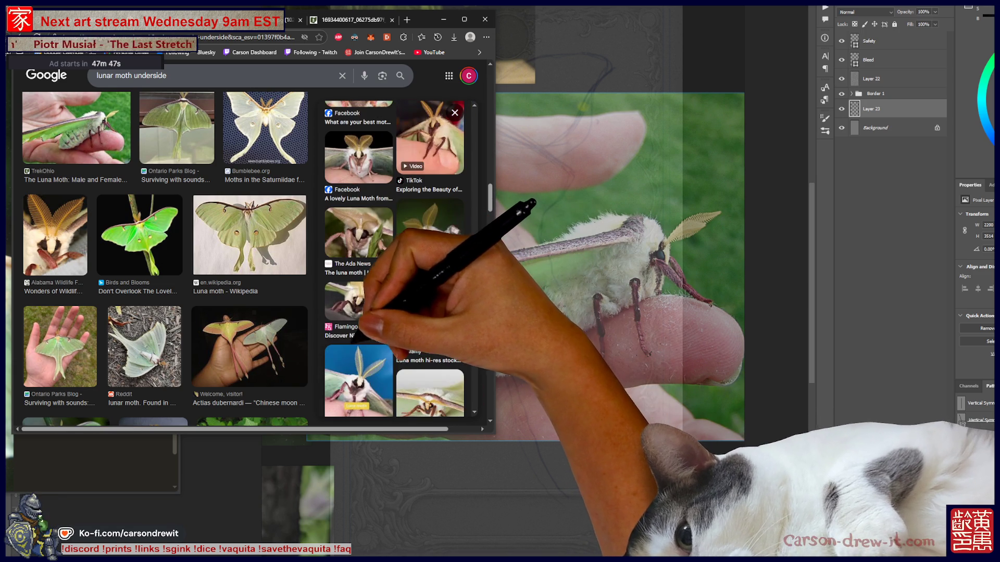
{"action": "scroll", "coordinate": [165, 260], "scroll_direction": "down", "scroll_amount": 3}
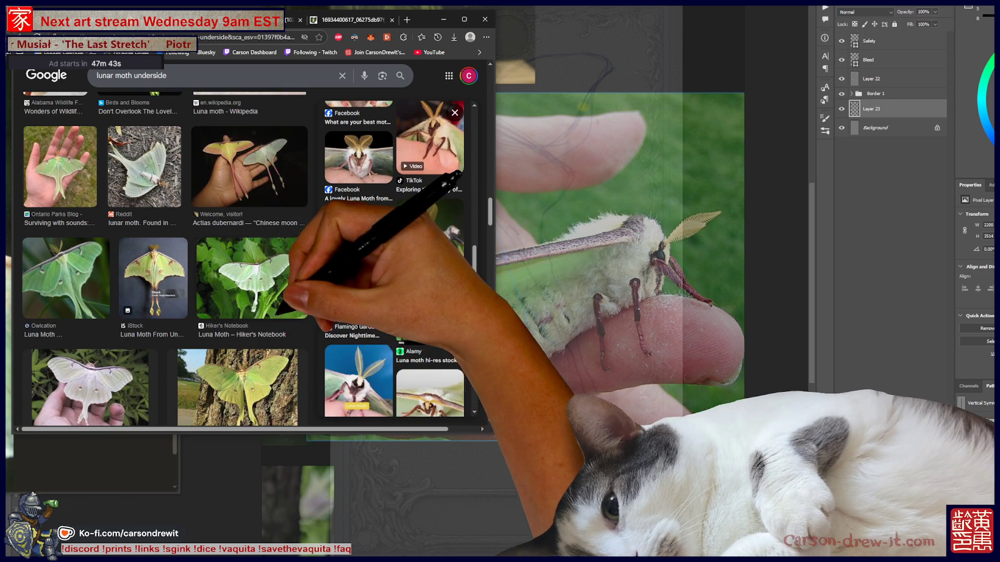
{"action": "scroll", "coordinate": [242, 209], "scroll_direction": "down", "scroll_amount": 9}
{"action": "scroll", "coordinate": [166, 260], "scroll_direction": "down", "scroll_amount": 4}
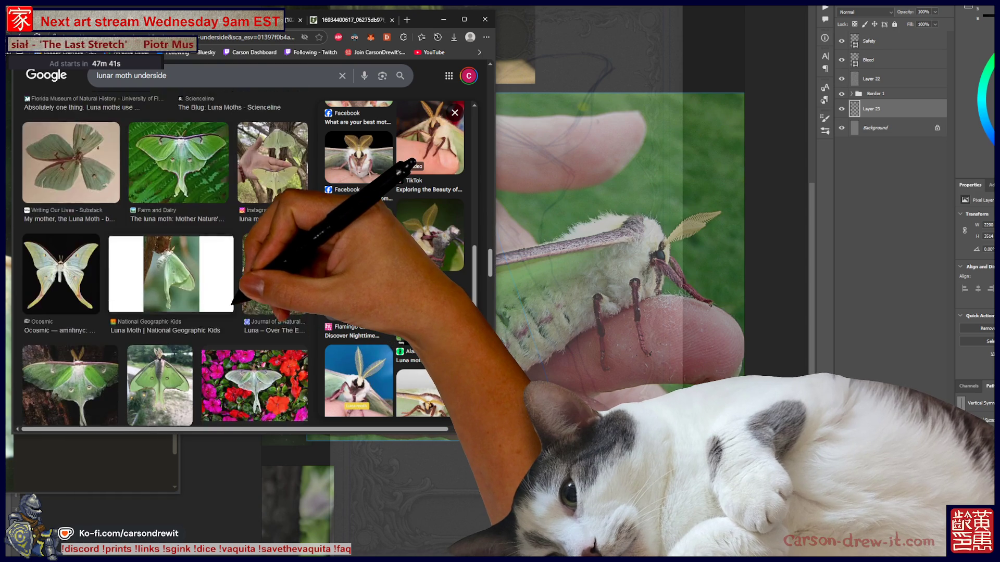
{"action": "scroll", "coordinate": [165, 260], "scroll_direction": "down", "scroll_amount": 3}
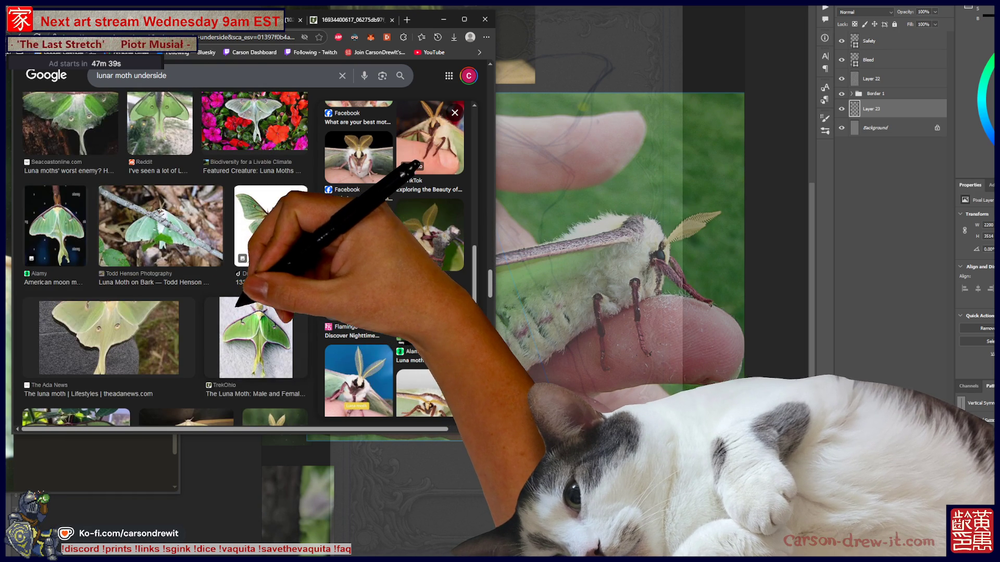
{"action": "scroll", "coordinate": [166, 260], "scroll_direction": "down", "scroll_amount": 5}
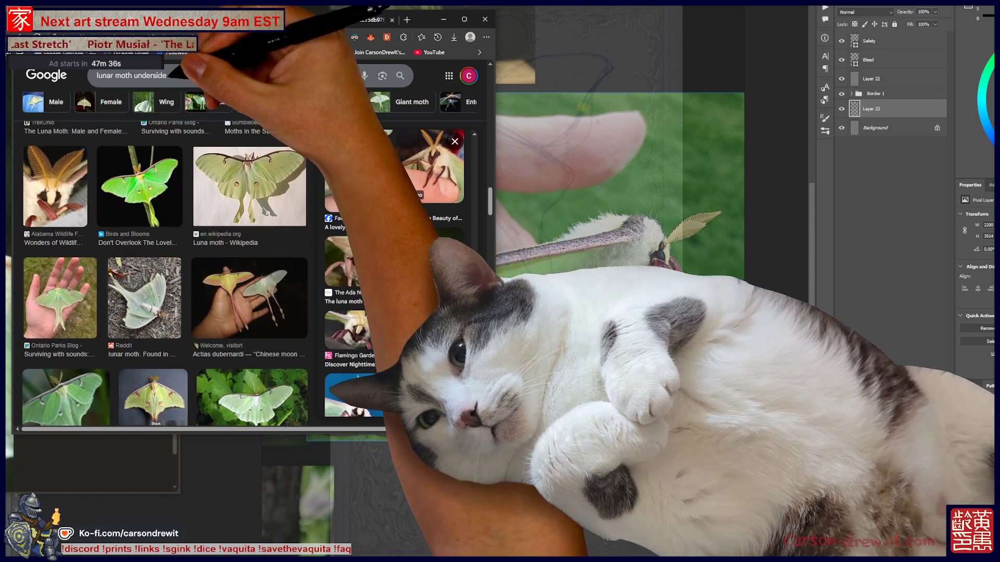
{"action": "left_click", "coordinate": [156, 75]}
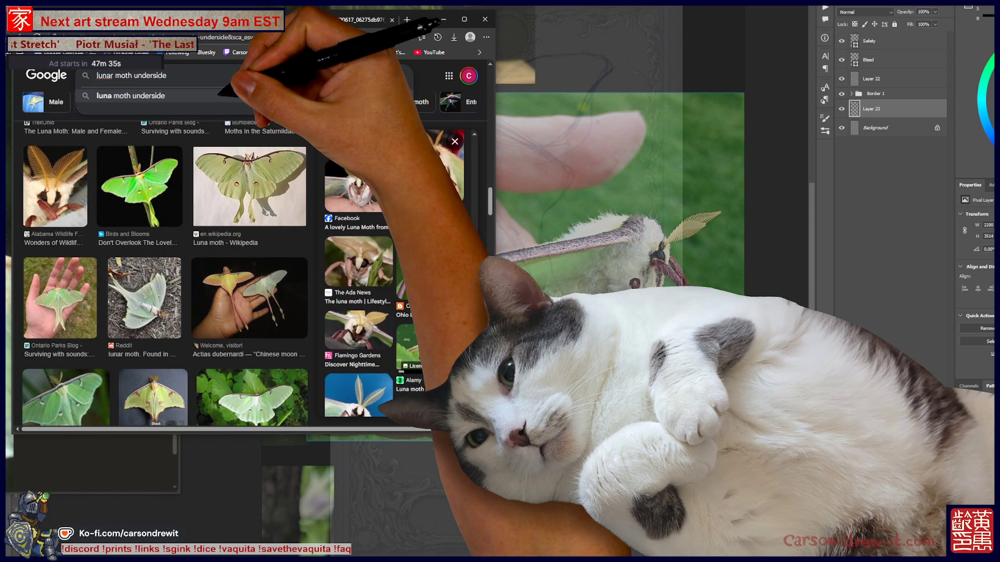
- Change the image search to 'lunar moth flying'
{"action": "key", "text": "BackSpace"}
{"action": "key", "text": "BackSpace"}
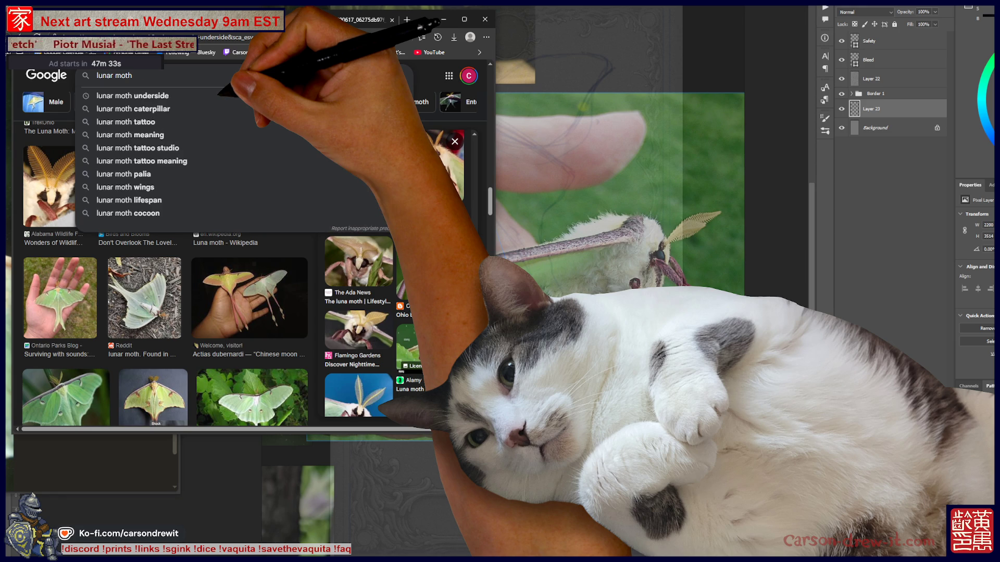
{"action": "type", "text": "fying"}
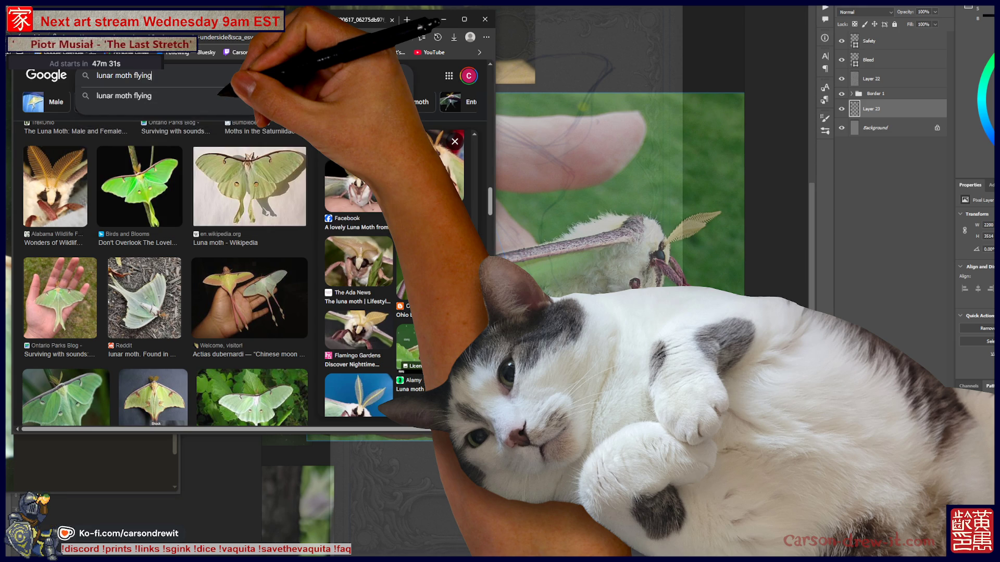
{"action": "key", "text": "Return"}
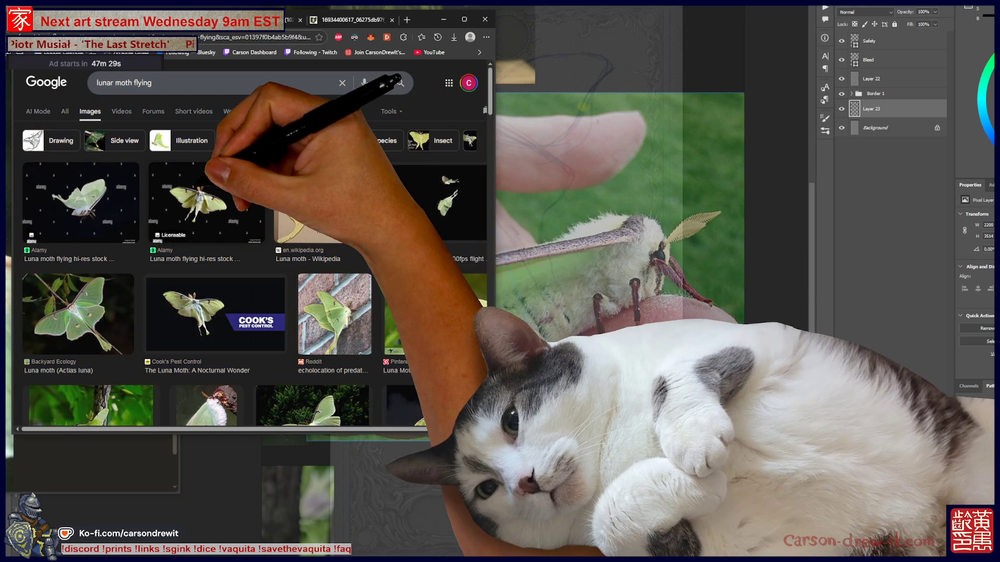
- Open the Luna moth flying stock photo full-size in a new tab, then close it
{"action": "left_click", "coordinate": [209, 203]}
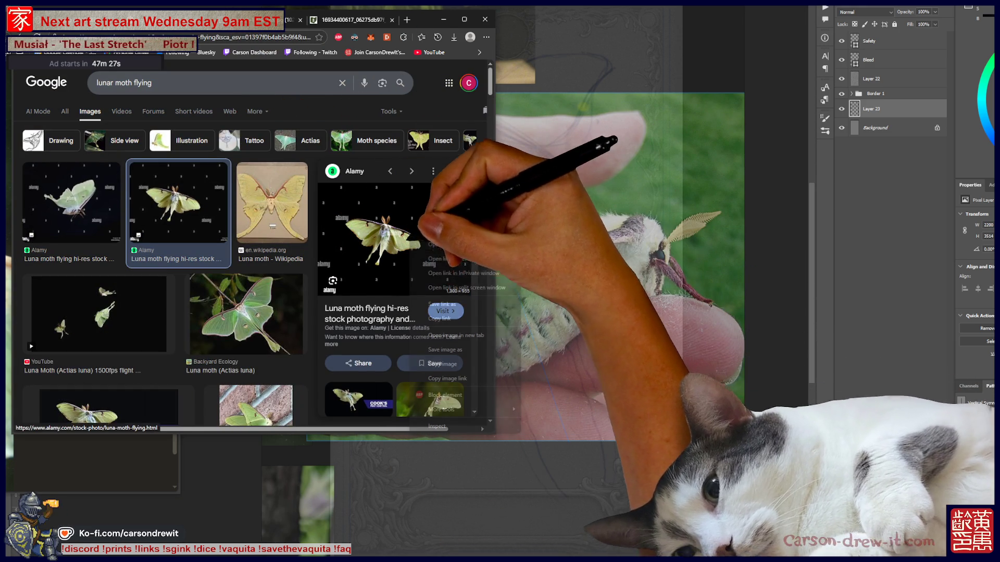
{"action": "left_click", "coordinate": [453, 336]}
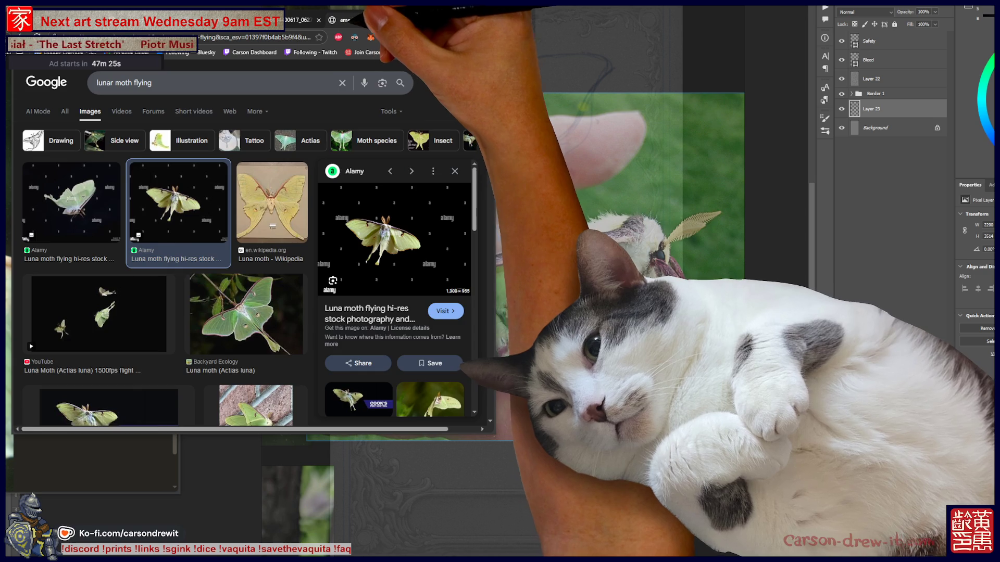
{"action": "left_click", "coordinate": [359, 20]}
{"action": "left_click", "coordinate": [255, 227]}
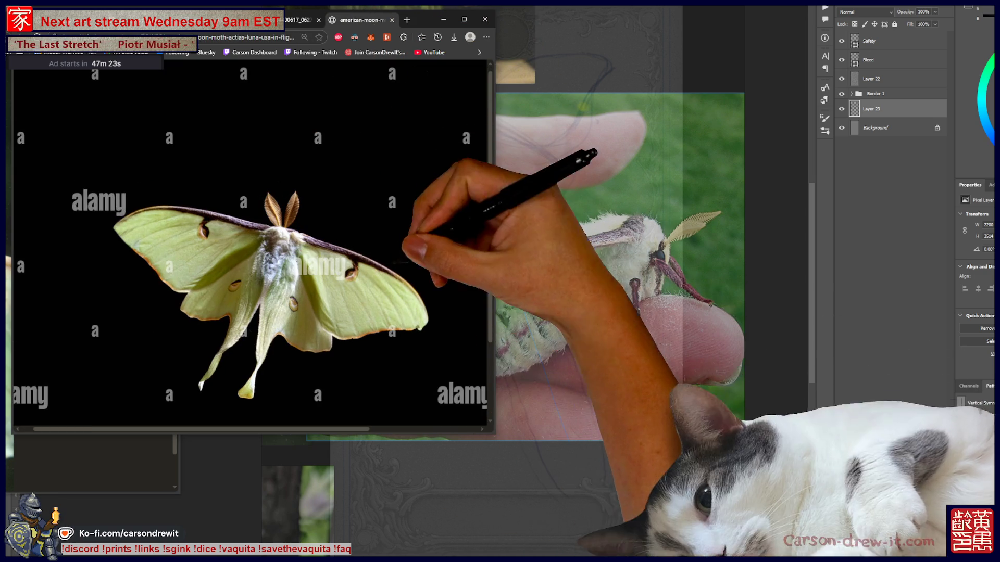
{"action": "left_click", "coordinate": [392, 20]}
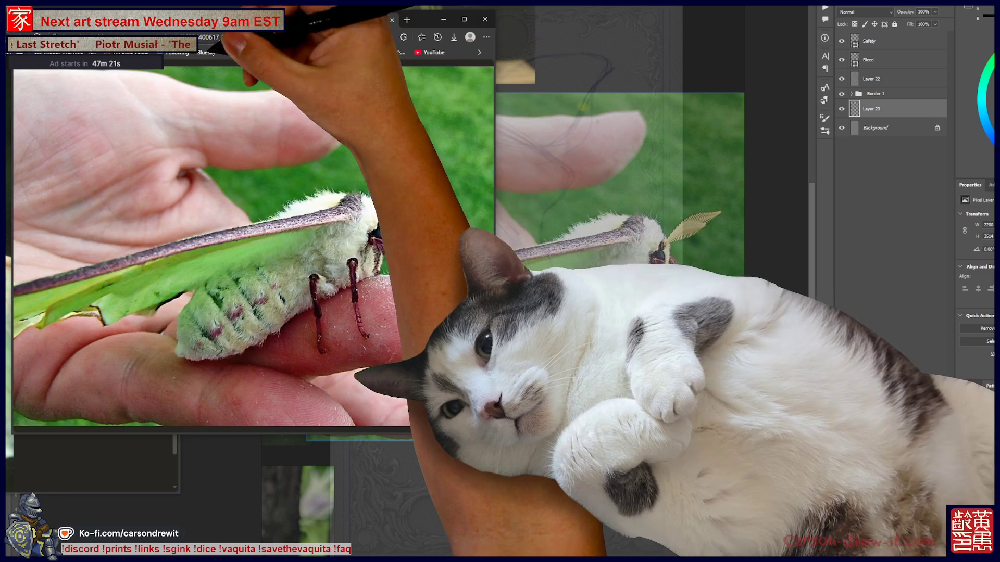
{"action": "key", "text": "ctrl+Page_Up"}
{"action": "key", "text": "ctrl+Page_Up"}
{"action": "key", "text": "ctrl+Page_Up"}
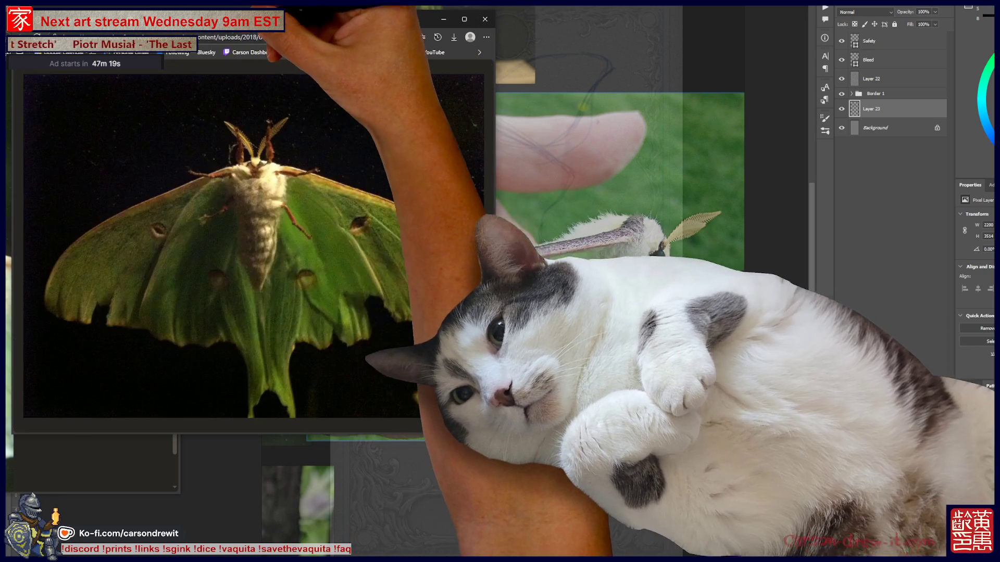
- Preview the Pinterest Luna Moth 20150525_8972.jpg photo, close the single moth photo tab, and dismiss the preview
{"action": "scroll", "coordinate": [157, 261], "scroll_direction": "down", "scroll_amount": 3}
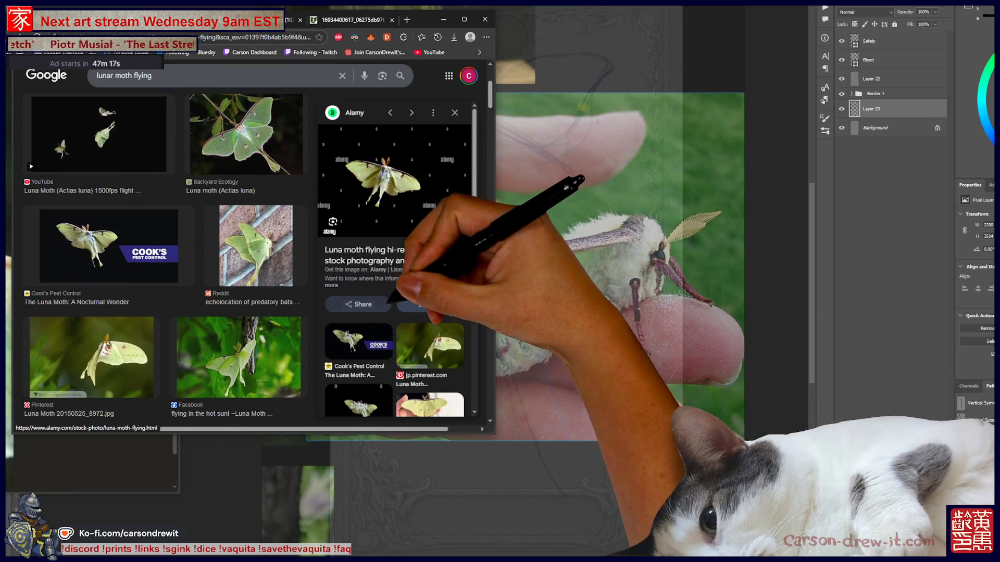
{"action": "left_click", "coordinate": [91, 360]}
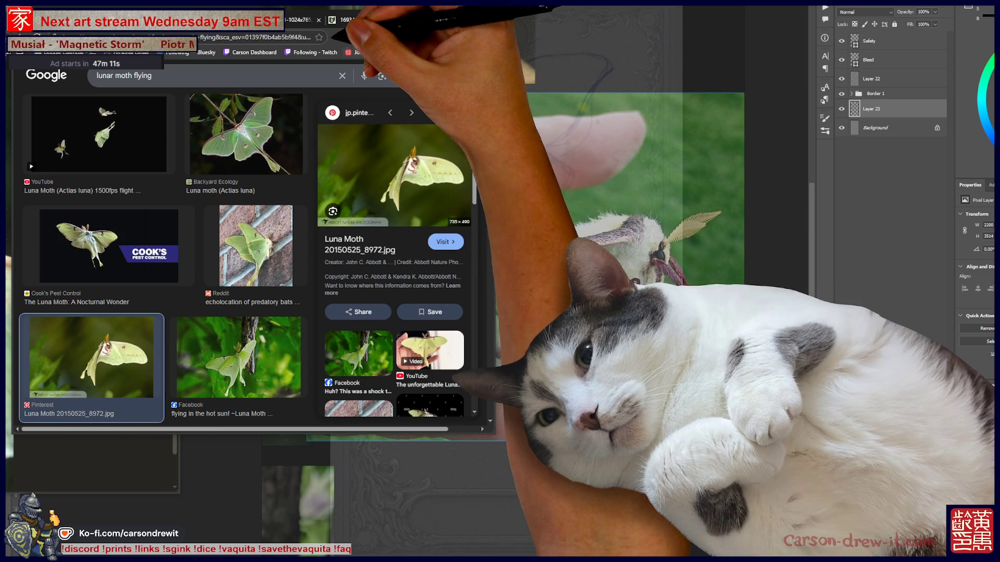
{"action": "key", "text": "ctrl+Page_Up"}
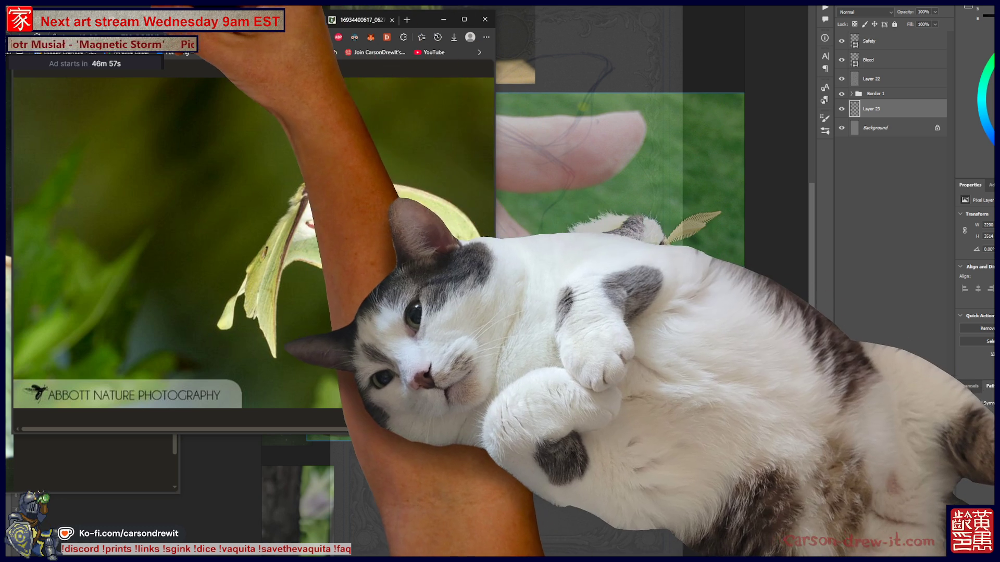
{"action": "key", "text": "ctrl+w"}
{"action": "key", "text": "Escape"}
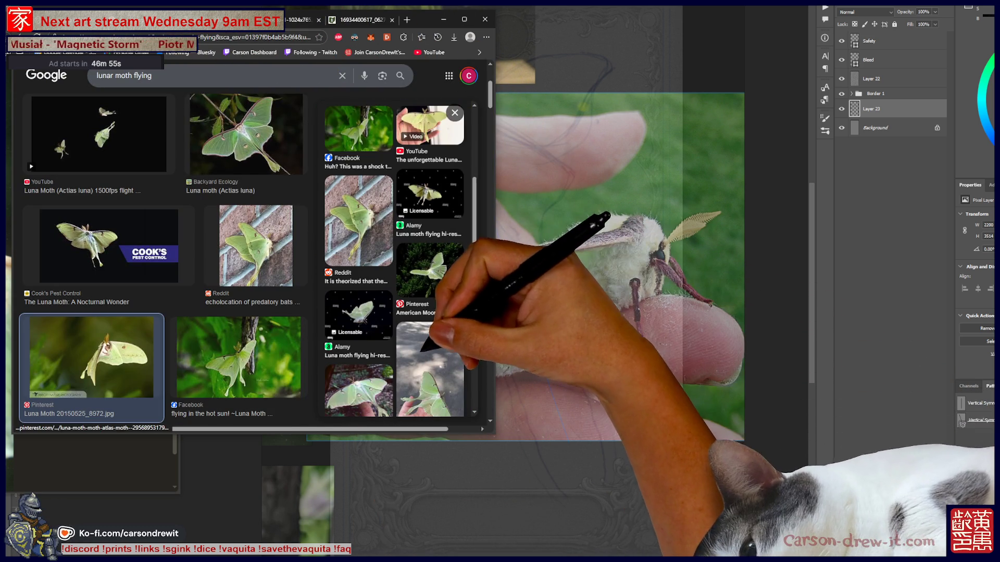
- Compare the Alamy flying luna moth and Pinterest luna moth previews, then browse further down the results
{"action": "left_click", "coordinate": [359, 312]}
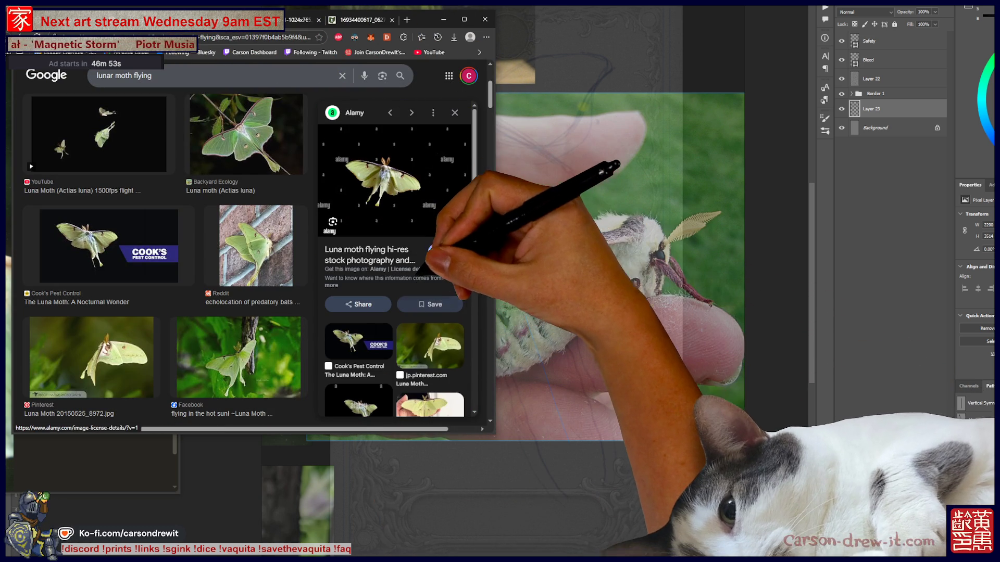
{"action": "scroll", "coordinate": [406, 249], "scroll_direction": "down", "scroll_amount": 3}
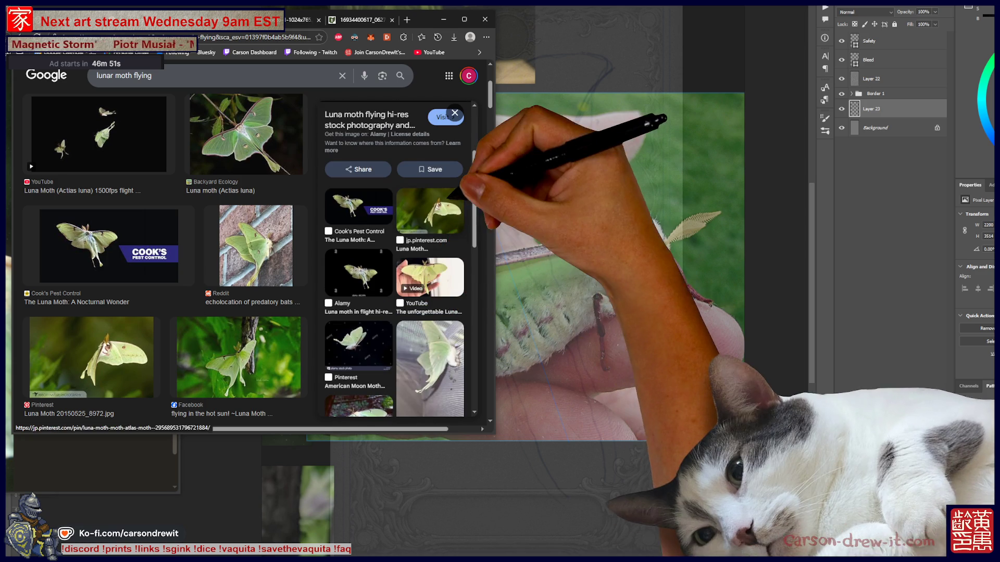
{"action": "left_click", "coordinate": [91, 360]}
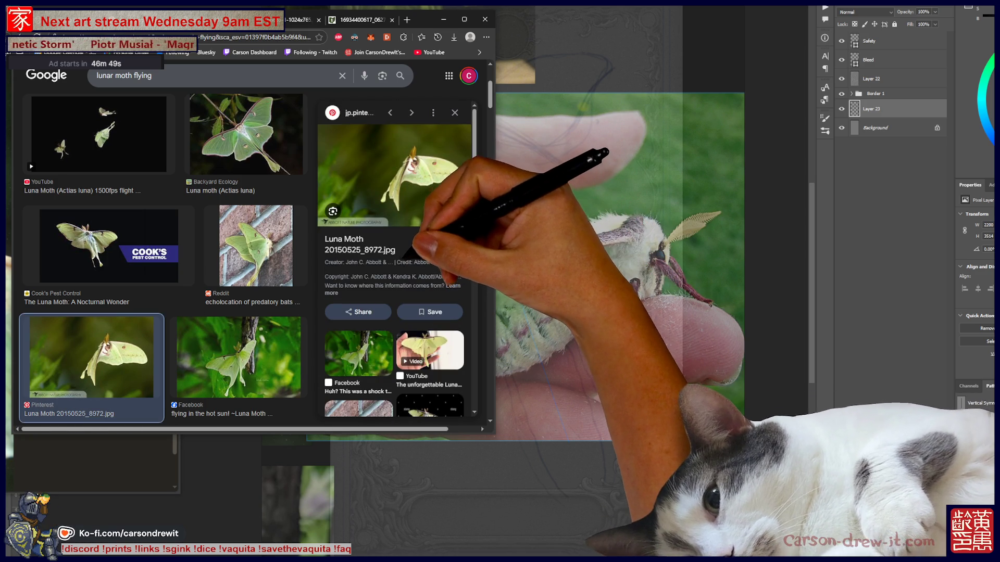
{"action": "left_click", "coordinate": [430, 403]}
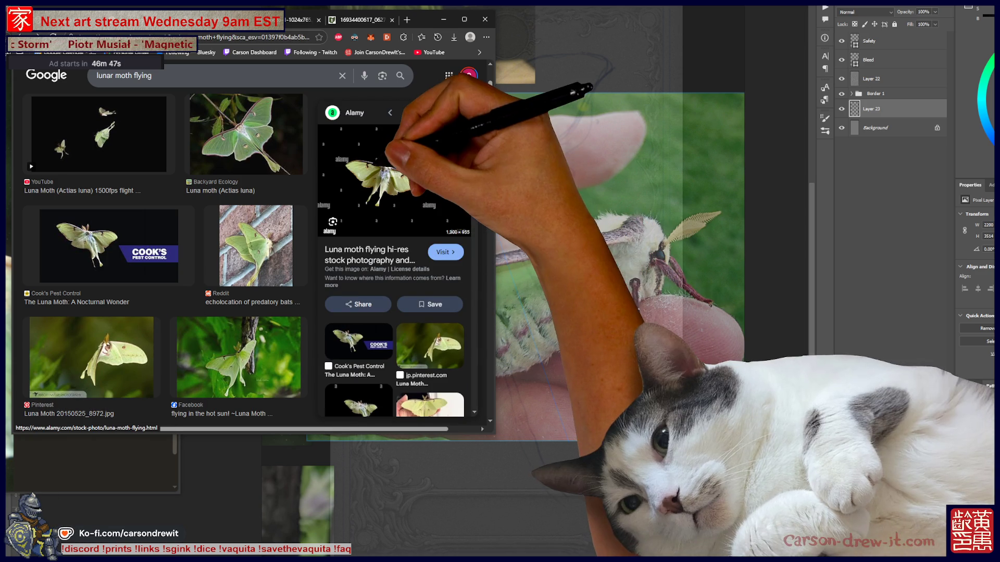
{"action": "key", "text": "alt+Left"}
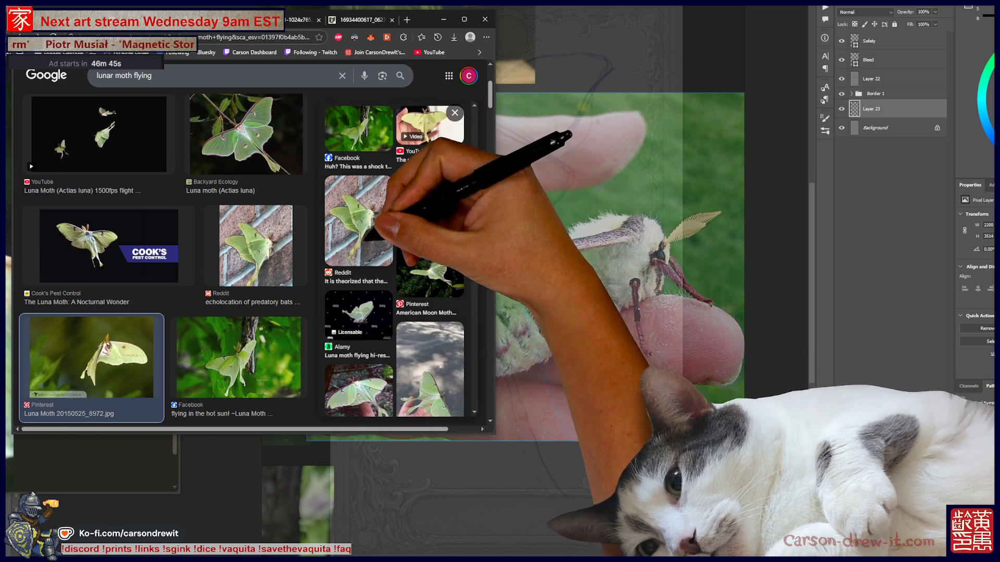
{"action": "scroll", "coordinate": [394, 260], "scroll_direction": "up", "scroll_amount": 1}
{"action": "scroll", "coordinate": [161, 260], "scroll_direction": "down", "scroll_amount": 4}
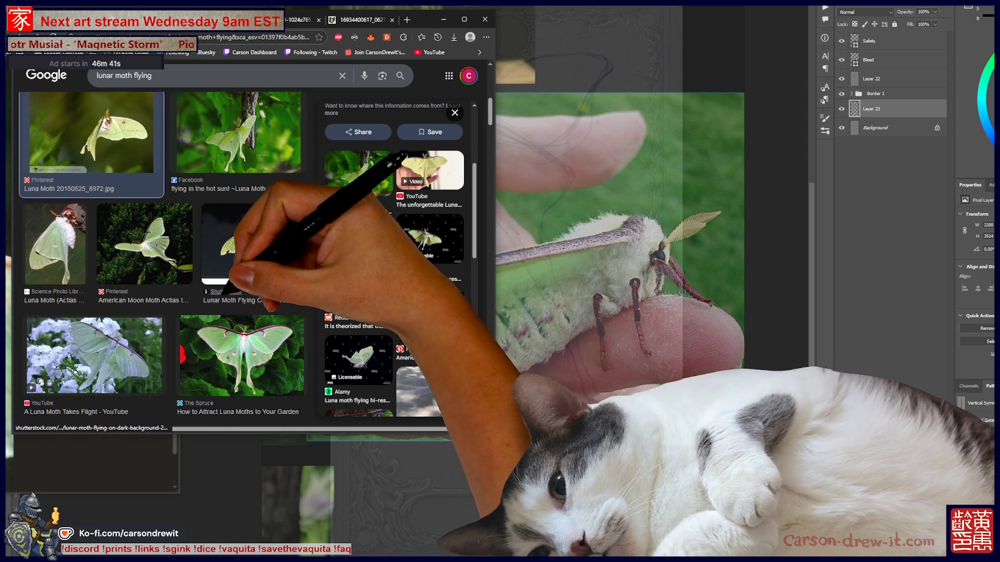
{"action": "scroll", "coordinate": [161, 260], "scroll_direction": "down", "scroll_amount": 5}
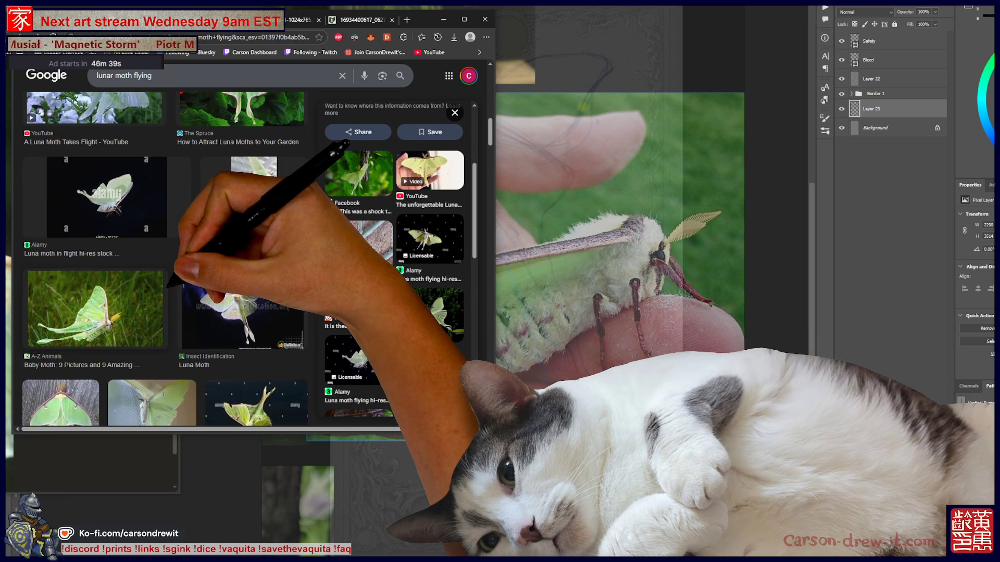
{"action": "scroll", "coordinate": [161, 261], "scroll_direction": "down", "scroll_amount": 4}
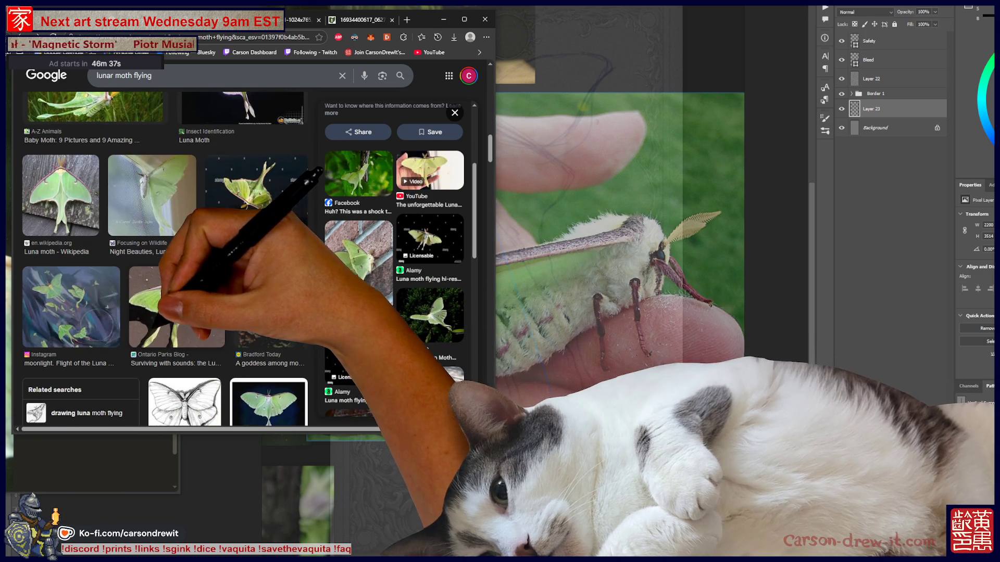
{"action": "scroll", "coordinate": [162, 261], "scroll_direction": "down", "scroll_amount": 3}
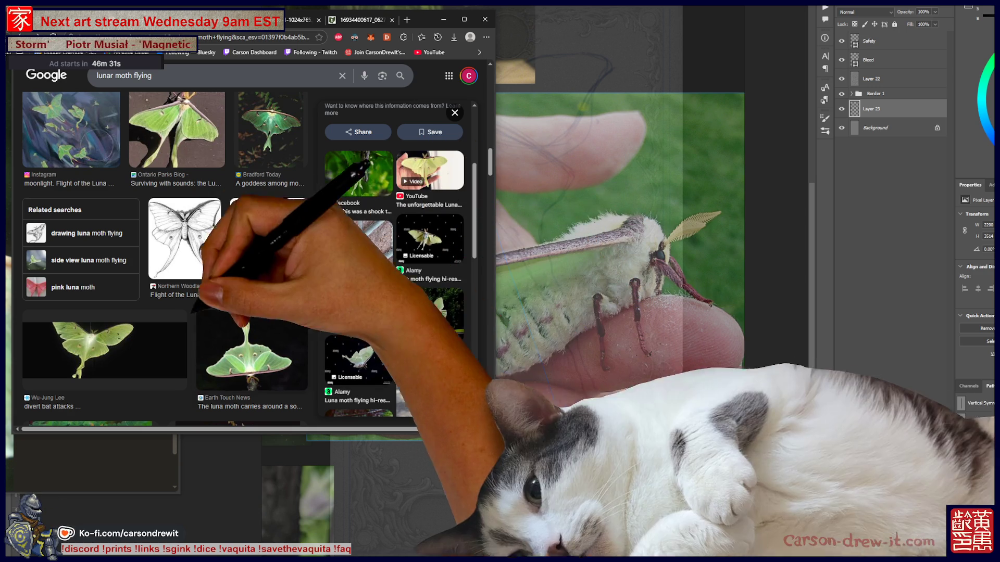
{"action": "scroll", "coordinate": [161, 260], "scroll_direction": "down", "scroll_amount": 5}
{"action": "scroll", "coordinate": [162, 260], "scroll_direction": "down", "scroll_amount": 4}
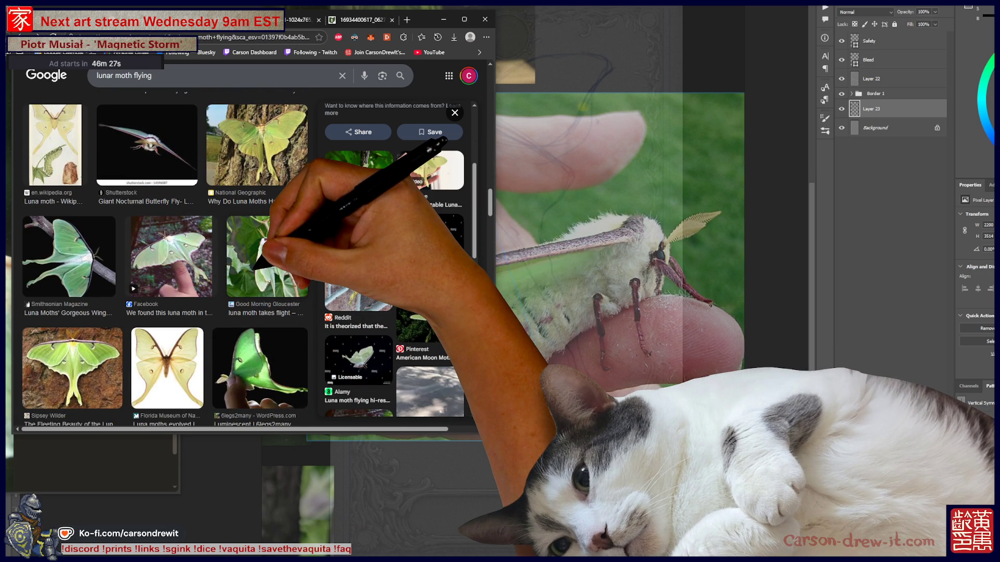
{"action": "scroll", "coordinate": [162, 260], "scroll_direction": "down", "scroll_amount": 4}
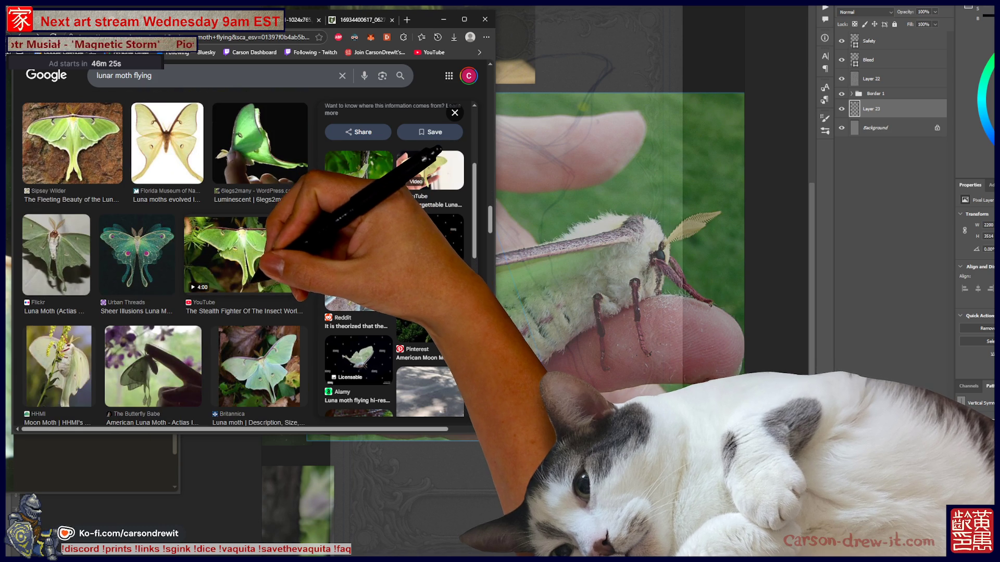
{"action": "scroll", "coordinate": [161, 260], "scroll_direction": "down", "scroll_amount": 2}
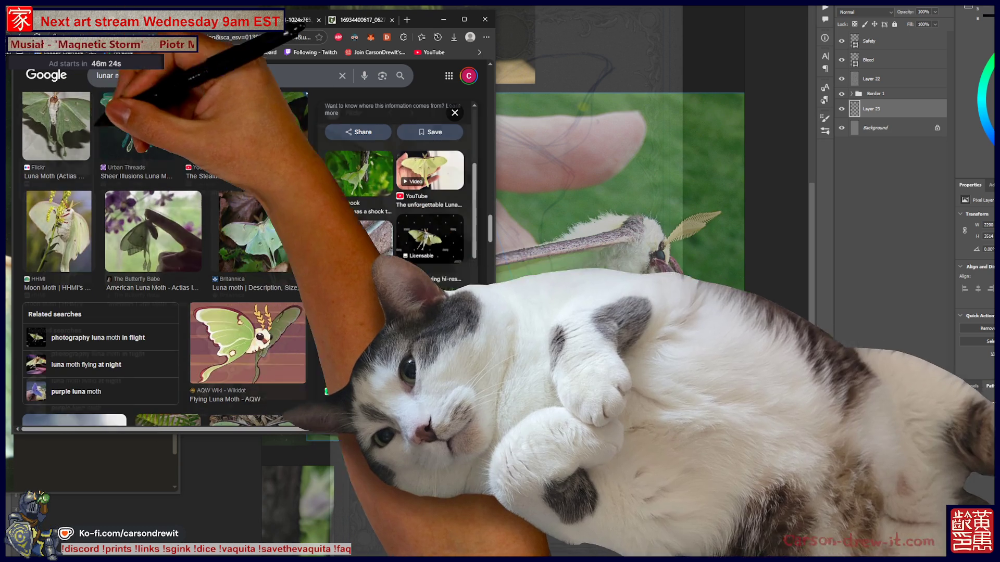
- Check the Flickr luna moth underside photo and keep browsing the image results
{"action": "left_click", "coordinate": [57, 140]}
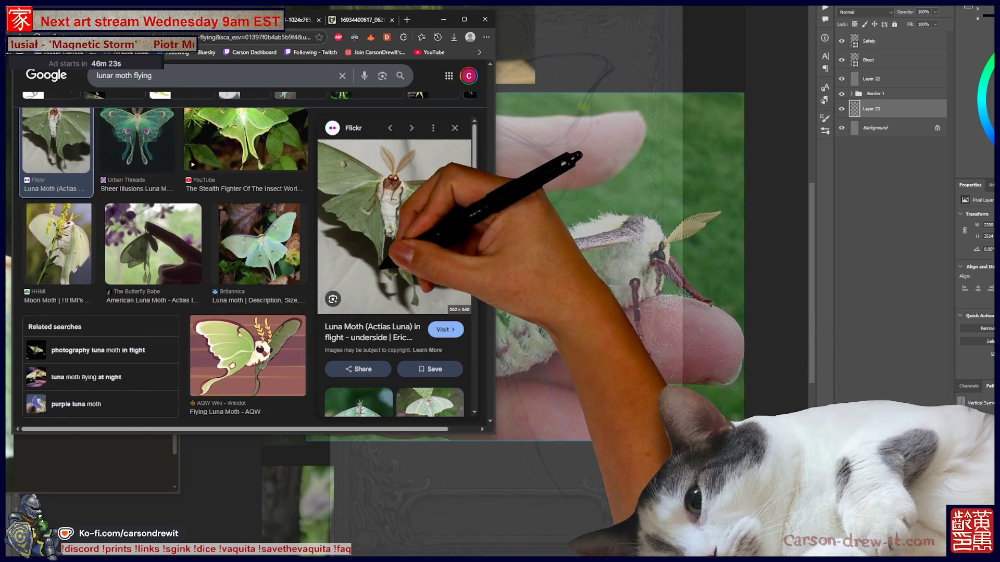
{"action": "scroll", "coordinate": [162, 260], "scroll_direction": "down", "scroll_amount": 3}
{"action": "scroll", "coordinate": [162, 261], "scroll_direction": "down", "scroll_amount": 3}
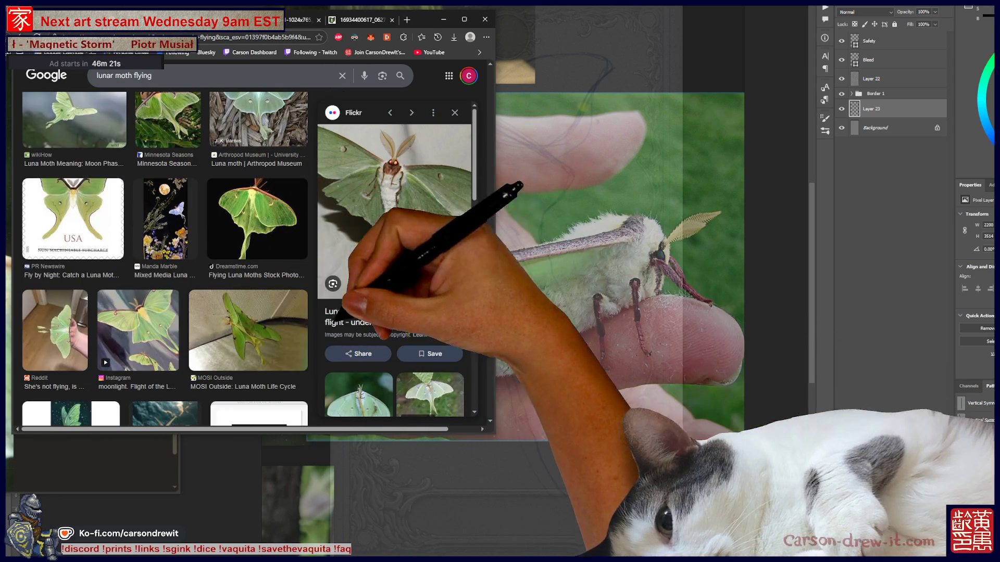
{"action": "scroll", "coordinate": [162, 260], "scroll_direction": "down", "scroll_amount": 4}
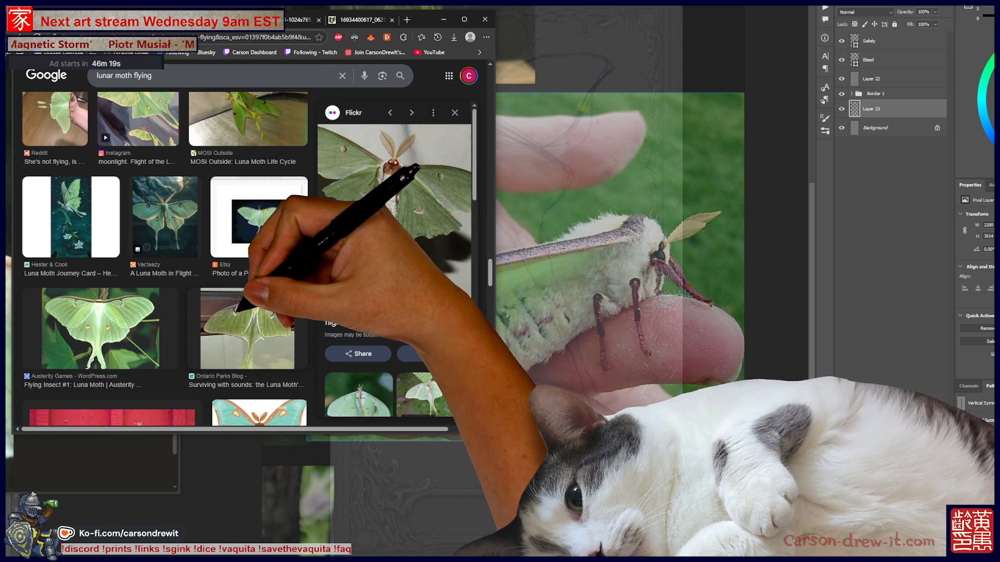
{"action": "scroll", "coordinate": [162, 261], "scroll_direction": "down", "scroll_amount": 2}
{"action": "scroll", "coordinate": [162, 261], "scroll_direction": "down", "scroll_amount": 4}
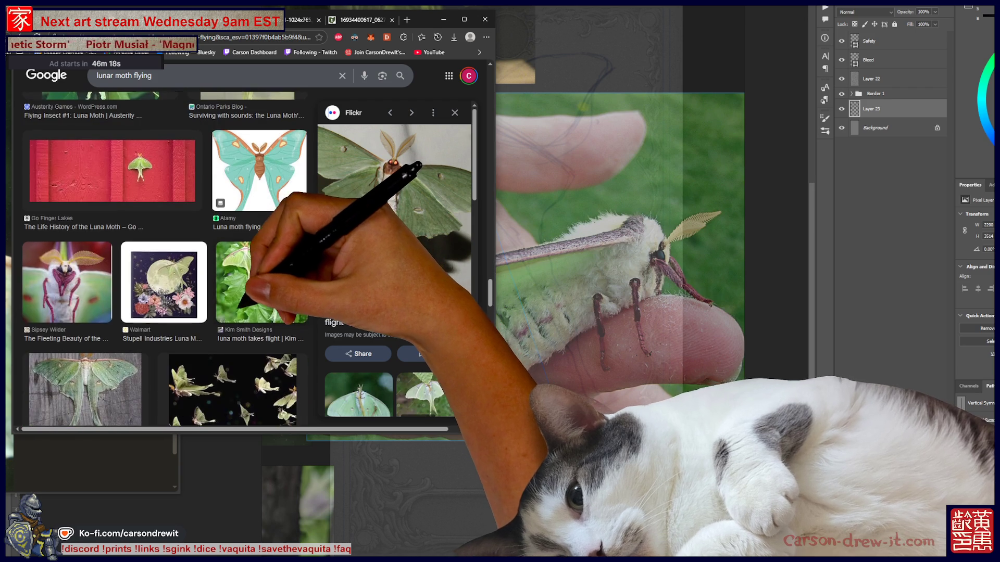
{"action": "scroll", "coordinate": [161, 261], "scroll_direction": "down", "scroll_amount": 2}
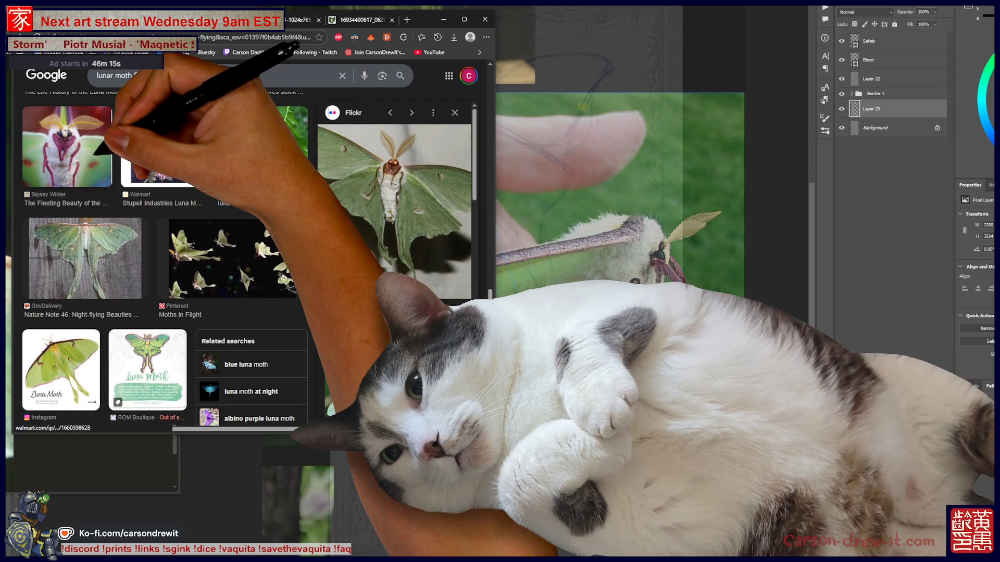
- Preview the Sipsey Wilder luna moth face close-up and open the full image in a new tab
{"action": "left_click", "coordinate": [66, 147]}
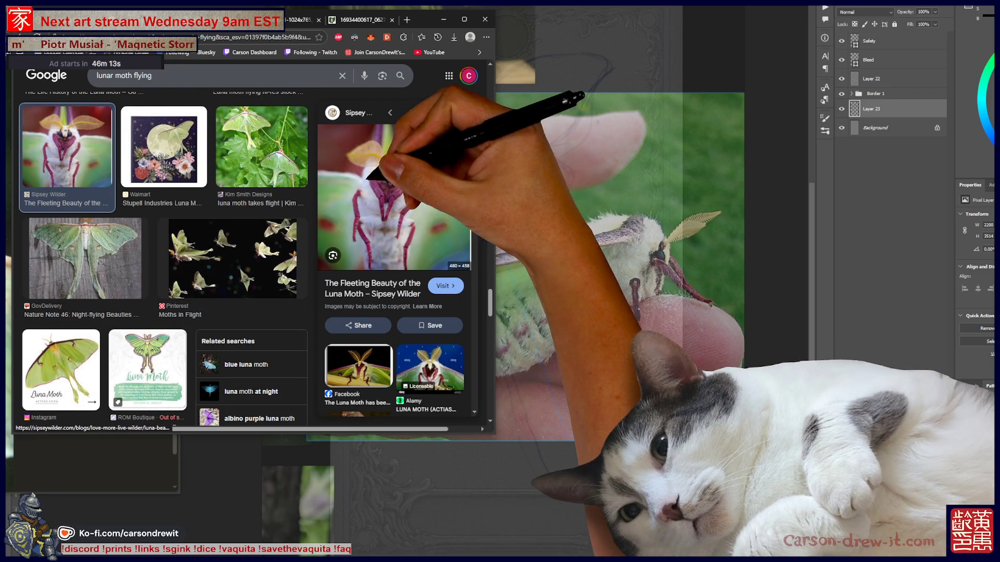
{"action": "right_click", "coordinate": [398, 199]}
{"action": "left_click", "coordinate": [444, 296]}
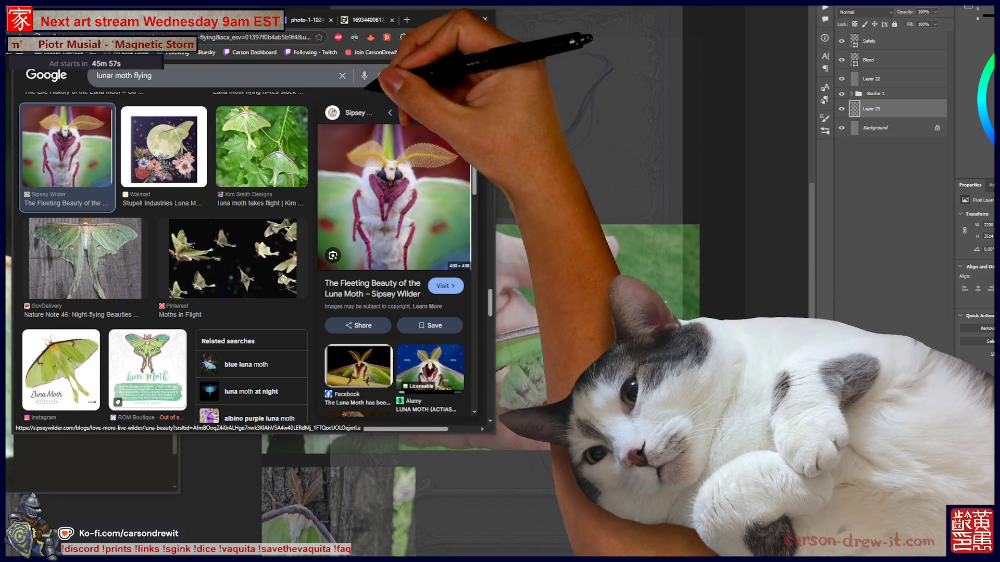
{"action": "right_click", "coordinate": [385, 196]}
- Copy the full-size Sipsey Wilder moth close-up from its own browser tab
{"action": "key", "text": "Escape"}
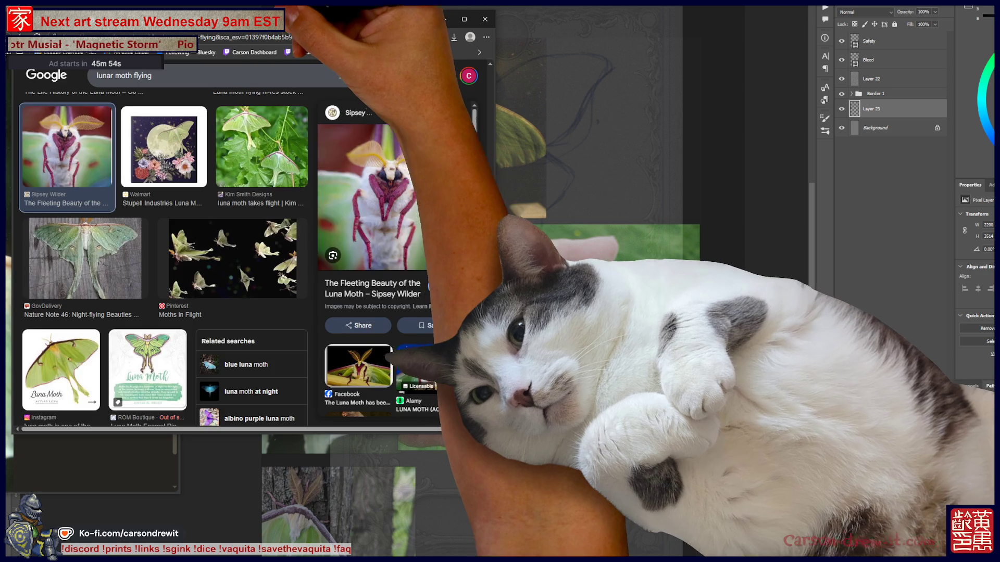
{"action": "left_click", "coordinate": [315, 20]}
{"action": "right_click", "coordinate": [265, 240]}
{"action": "left_click", "coordinate": [292, 265]}
- Paste the moth close-up onto the reference board beside the top moth photo and minimize the browser
{"action": "left_click", "coordinate": [599, 417]}
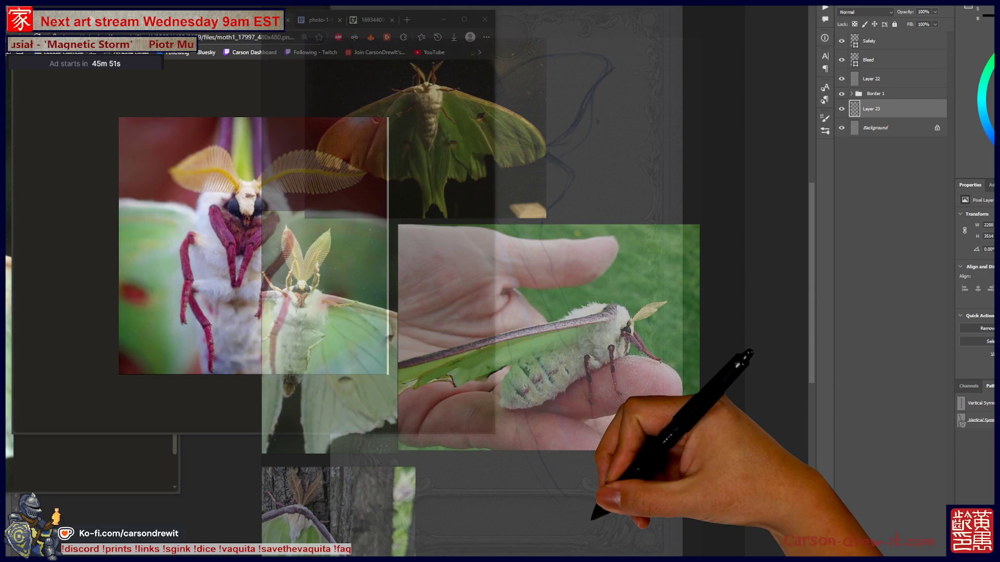
{"action": "key", "text": "ctrl+v"}
{"action": "mouse_move", "coordinate": [570, 500]}
{"action": "left_mouse_down"}
{"action": "mouse_move", "coordinate": [607, 130]}
{"action": "mouse_move", "coordinate": [593, 145]}
{"action": "left_mouse_up"}
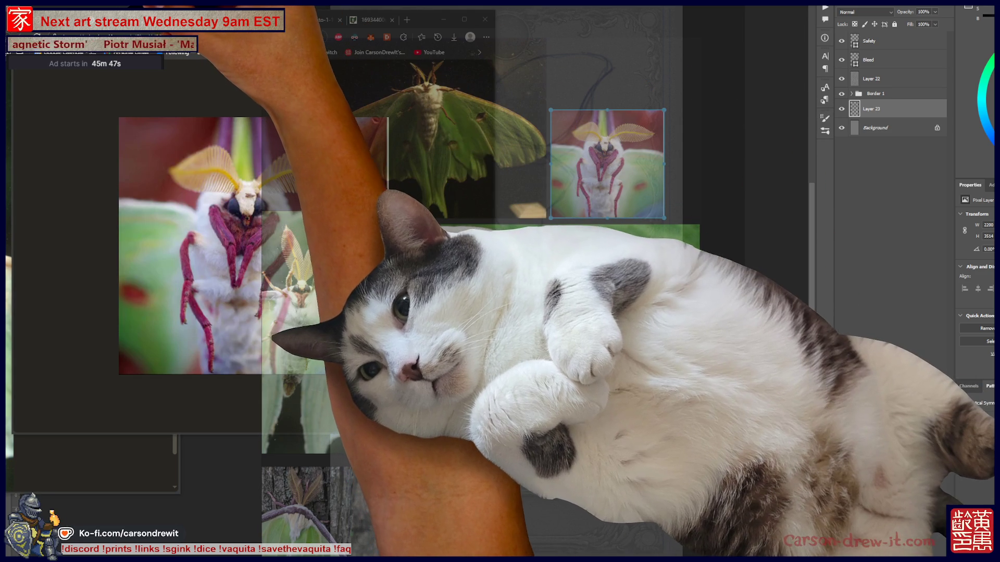
{"action": "key", "text": "alt+Tab"}
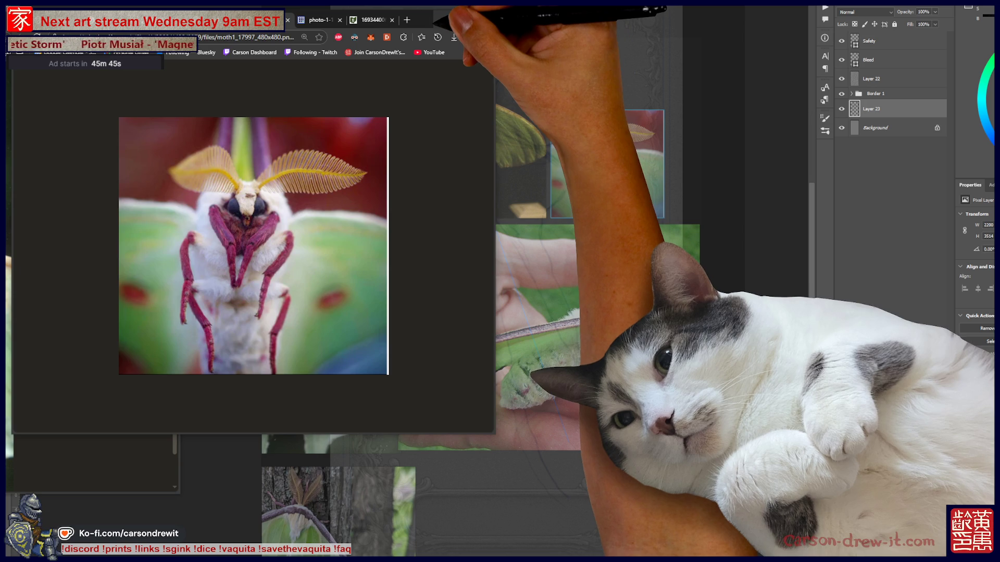
{"action": "left_click", "coordinate": [443, 20]}
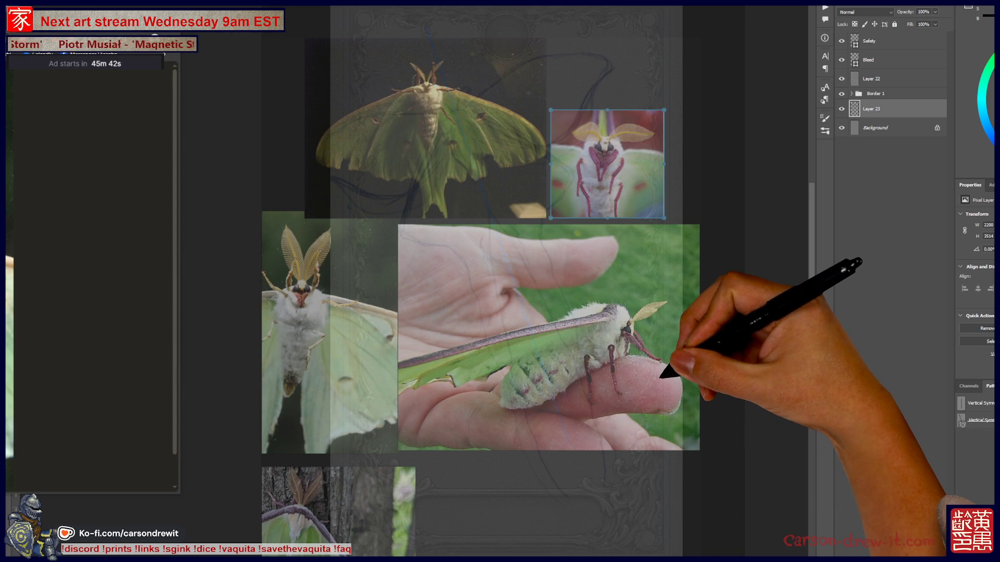
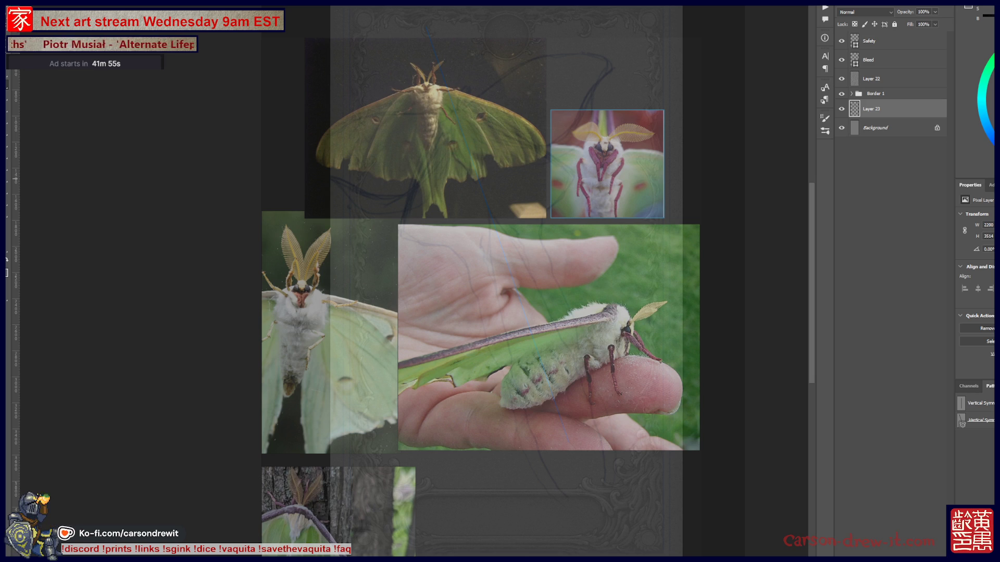
- Resize the small close-up moth reference and pack the reference photos into a tighter collage
{"action": "key", "text": "ctrl+t"}
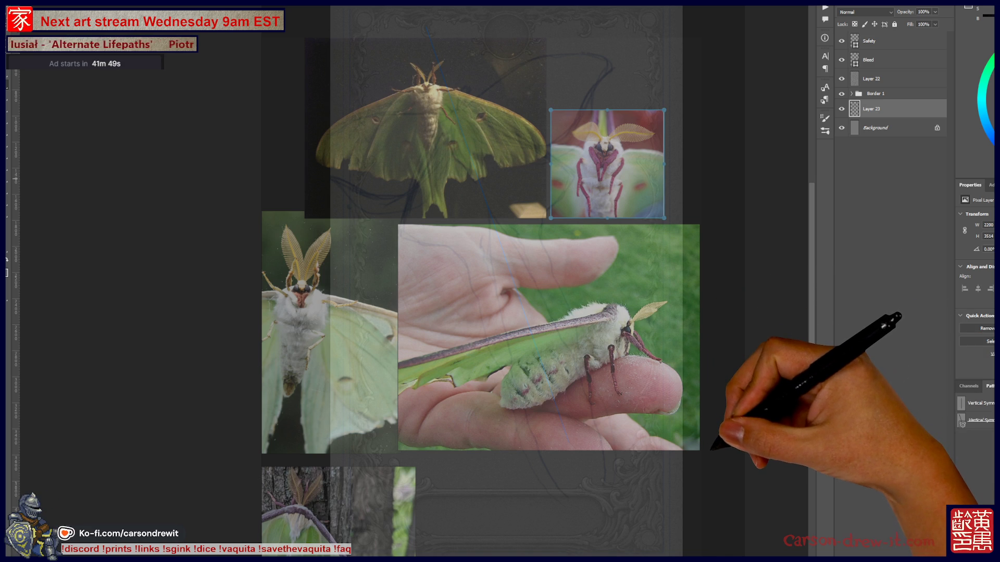
{"action": "key", "text": "Return"}
{"action": "key", "text": "ctrl+t"}
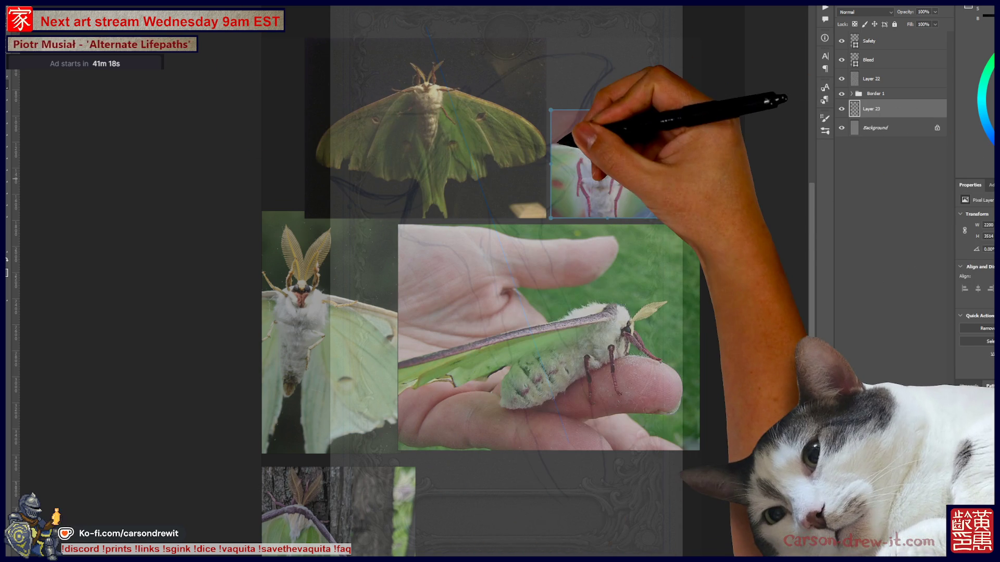
{"action": "left_click", "coordinate": [583, 198]}
{"action": "key", "text": "ctrl+p"}
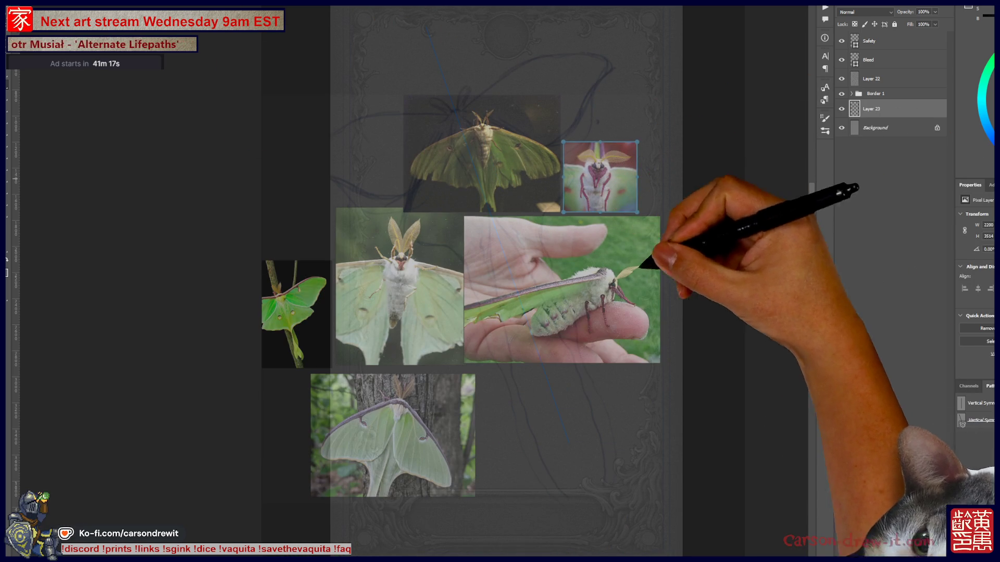
- Zoom into the fluffy white moth reference photo and pan across it
{"action": "scroll", "coordinate": [402, 285], "scroll_direction": "up", "scroll_amount": 5}
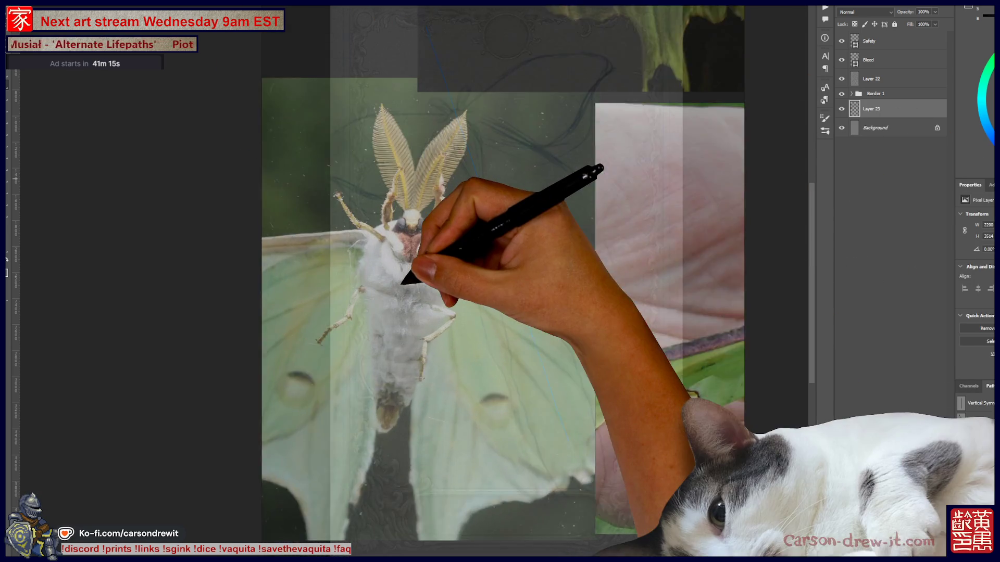
{"action": "mouse_move", "coordinate": [430, 261]}
{"action": "left_mouse_down"}
{"action": "mouse_move", "coordinate": [462, 279]}
{"action": "mouse_move", "coordinate": [497, 276]}
{"action": "left_mouse_up"}
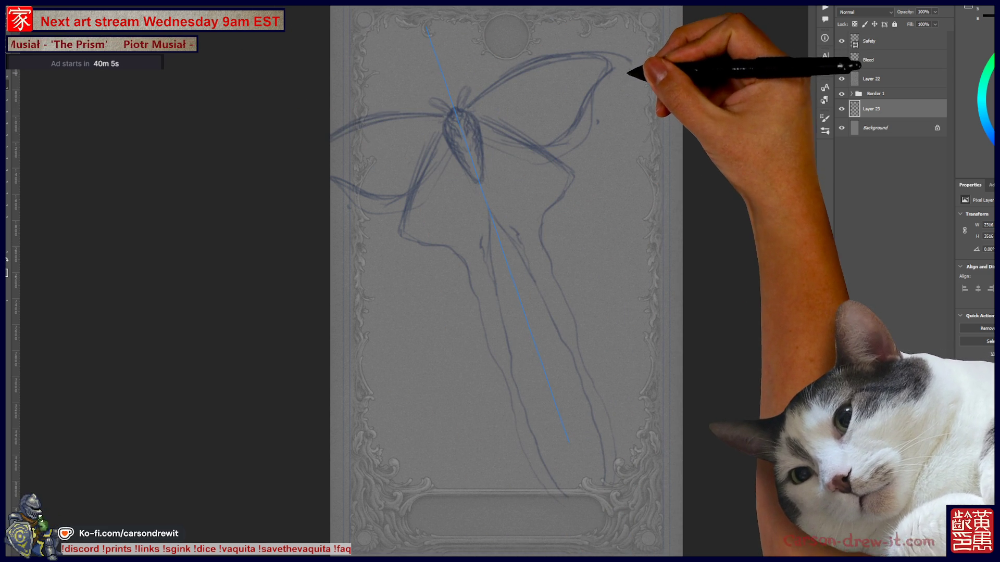
- Sketch the upper-right wing outline, mirrored lower wing edges and long tails down the card
{"action": "mouse_move", "coordinate": [589, 94]}
{"action": "left_mouse_down"}
{"action": "mouse_move", "coordinate": [627, 66]}
{"action": "mouse_move", "coordinate": [608, 83]}
{"action": "left_mouse_up"}
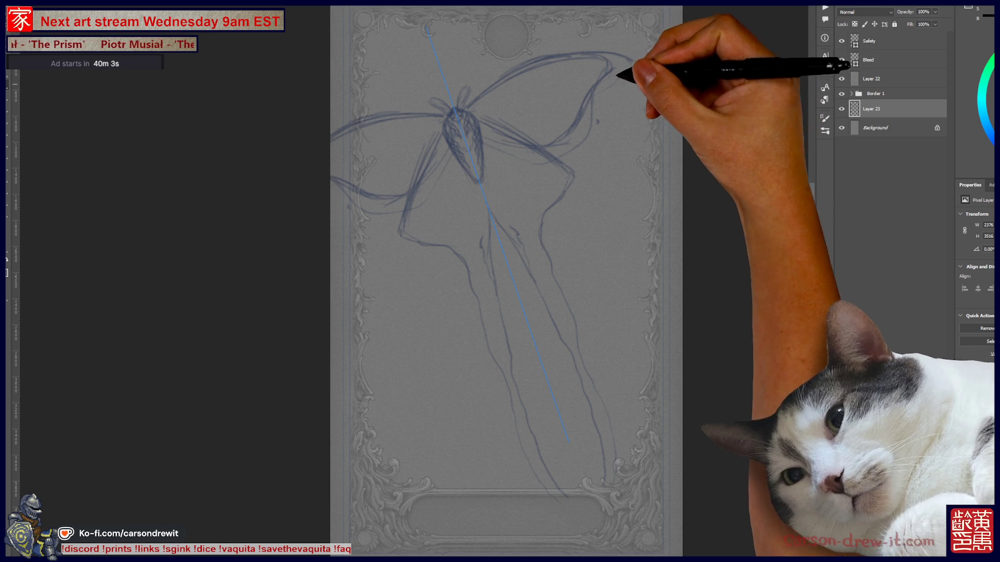
{"action": "left_click_drag", "start_coordinate": [535, 160], "coordinate": [612, 180]}
{"action": "left_click_drag", "start_coordinate": [593, 267], "coordinate": [570, 276]}
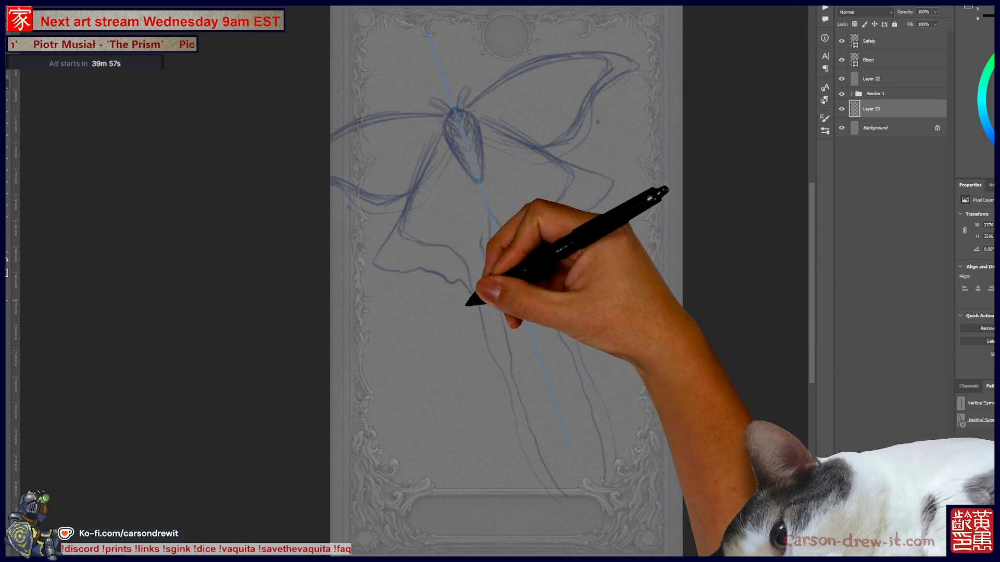
{"action": "left_click_drag", "start_coordinate": [496, 342], "coordinate": [517, 483]}
{"action": "mouse_move", "coordinate": [526, 368]}
{"action": "left_mouse_down"}
{"action": "mouse_move", "coordinate": [562, 544]}
{"action": "mouse_move", "coordinate": [569, 522]}
{"action": "left_mouse_up"}
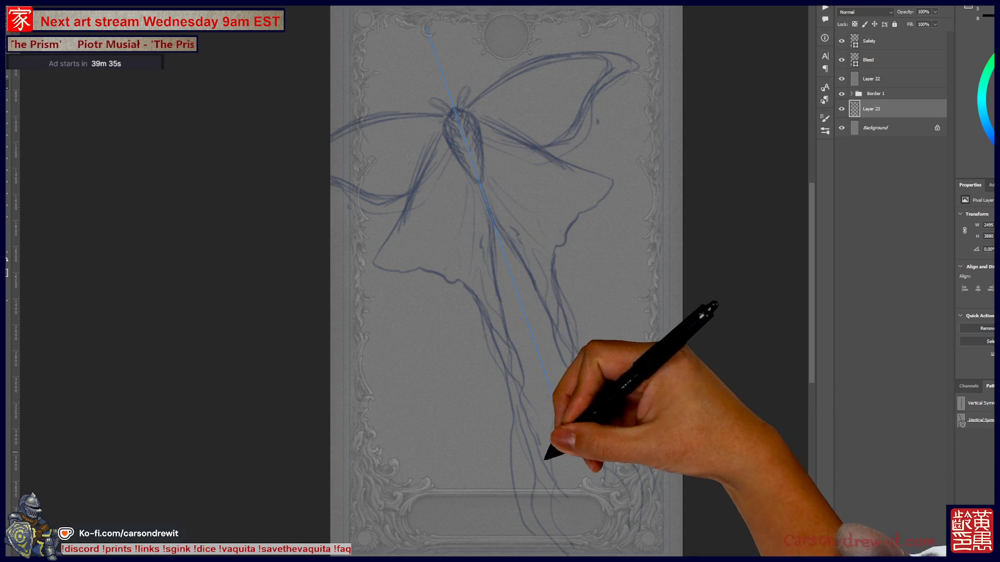
- Add more tail and lower-wing strokes, undo the last one, and shift the sketch slightly right
{"action": "left_click_drag", "start_coordinate": [367, 347], "coordinate": [401, 374]}
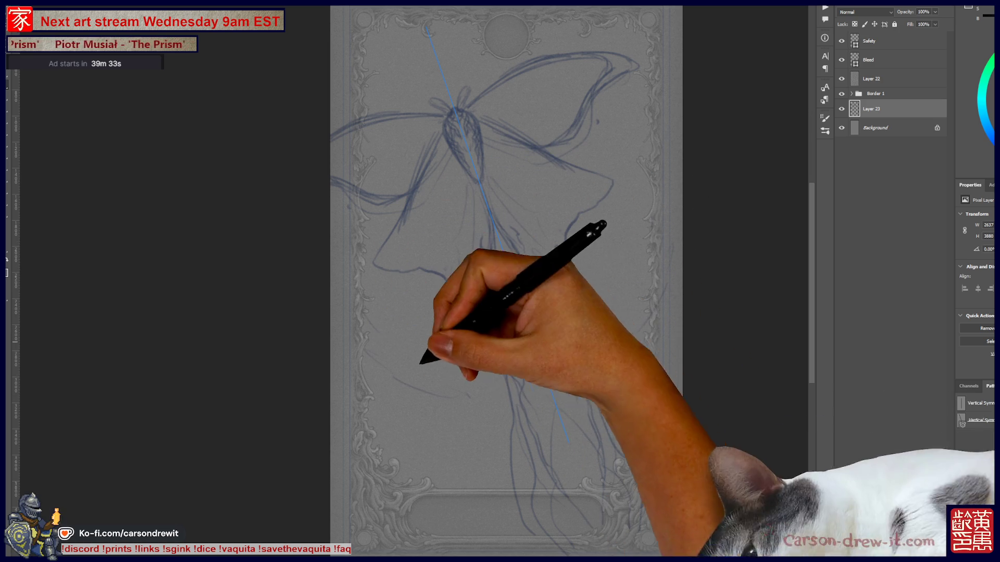
{"action": "left_click_drag", "start_coordinate": [364, 424], "coordinate": [458, 441]}
{"action": "key", "text": "ctrl+z"}
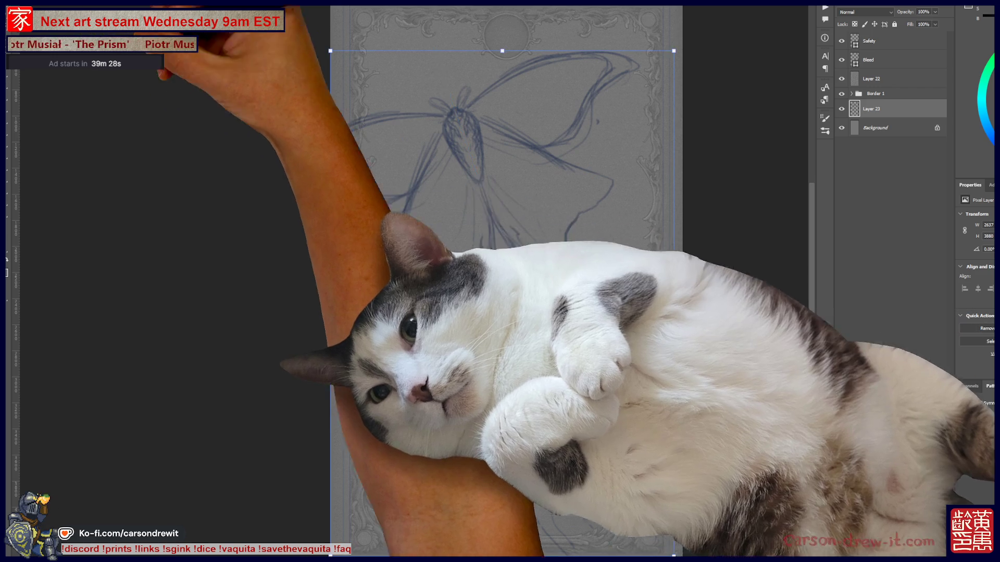
{"action": "left_click", "coordinate": [510, 206], "text": "ctrl"}
{"action": "left_click_drag", "start_coordinate": [510, 206], "coordinate": [536, 204]}
- Scale the moth sketch on Layer 23 down and move it up and right inside the frame
{"action": "key", "text": "ctrl+t"}
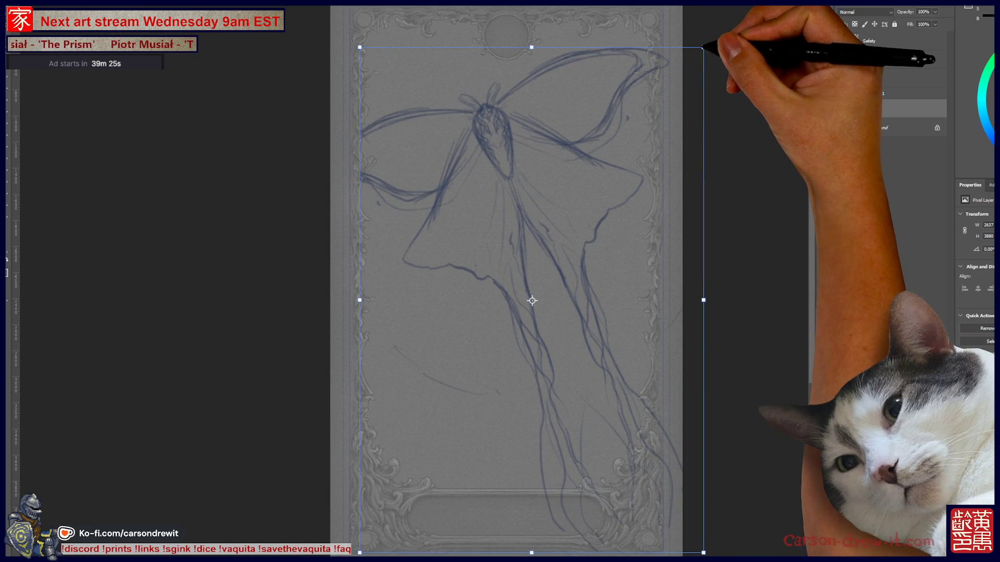
{"action": "mouse_move", "coordinate": [703, 47]}
{"action": "left_mouse_down"}
{"action": "mouse_move", "coordinate": [616, 127]}
{"action": "mouse_move", "coordinate": [626, 140]}
{"action": "mouse_move", "coordinate": [616, 157]}
{"action": "left_mouse_up"}
{"action": "mouse_move", "coordinate": [546, 249]}
{"action": "left_mouse_down"}
{"action": "mouse_move", "coordinate": [569, 151]}
{"action": "mouse_move", "coordinate": [542, 190]}
{"action": "left_mouse_up"}
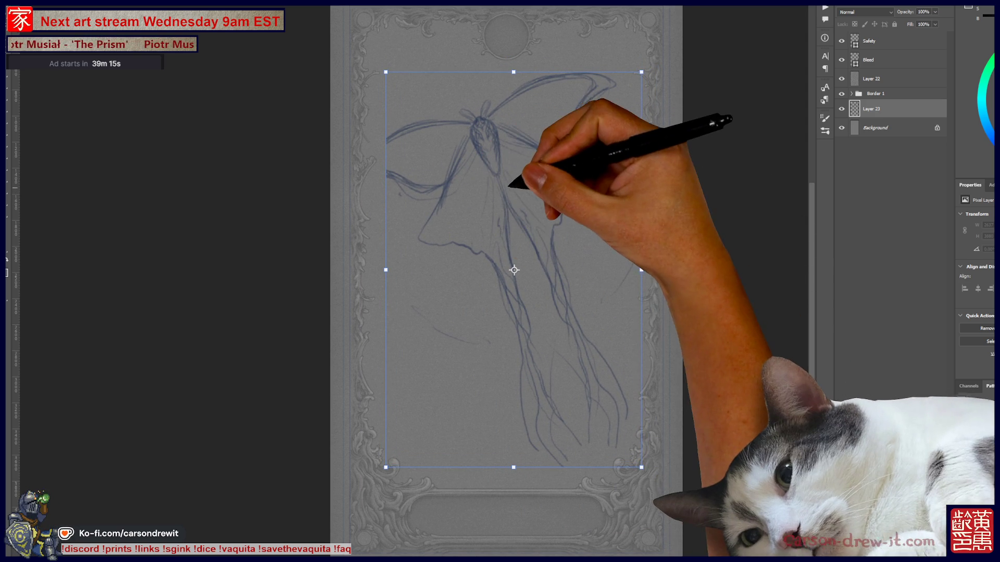
{"action": "left_click_drag", "start_coordinate": [519, 162], "coordinate": [540, 166]}
{"action": "left_click_drag", "start_coordinate": [542, 165], "coordinate": [538, 164]}
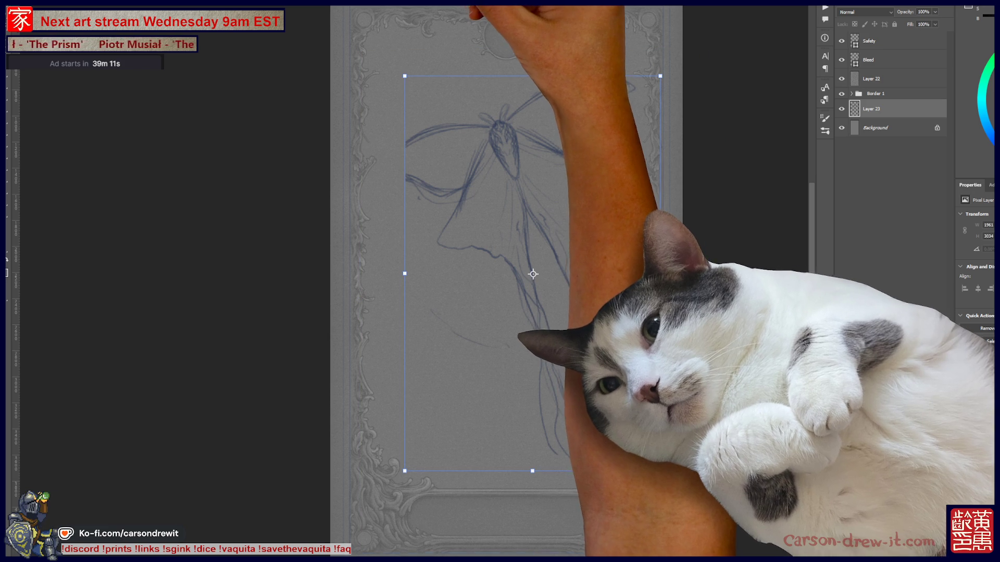
{"action": "key", "text": "Return"}
{"action": "key", "text": "b"}
{"action": "left_click", "coordinate": [403, 3]}
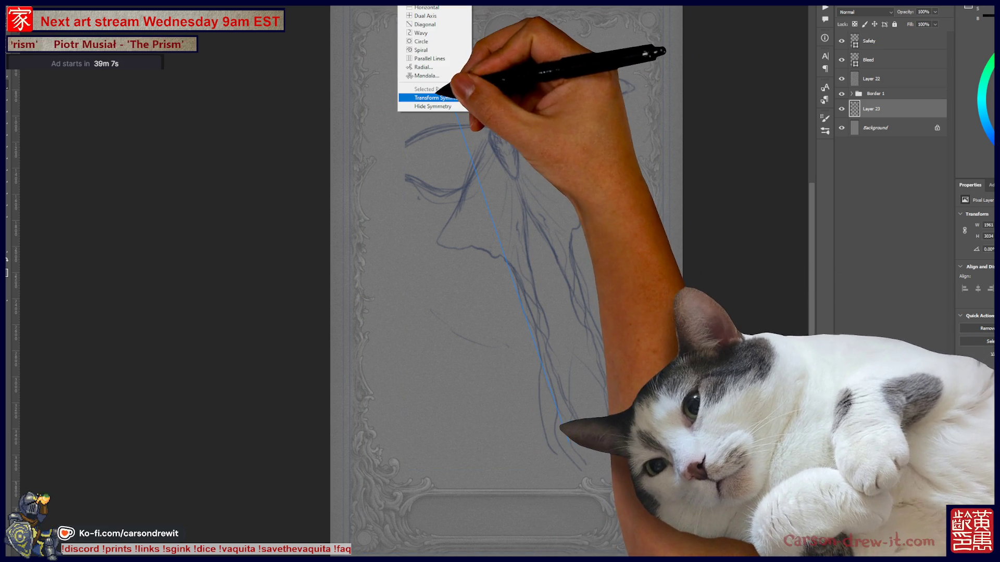
- Move the paint symmetry axis right and down, sketching a large upper-right wing loop
{"action": "left_click", "coordinate": [438, 98]}
{"action": "left_click_drag", "start_coordinate": [491, 130], "coordinate": [523, 141]}
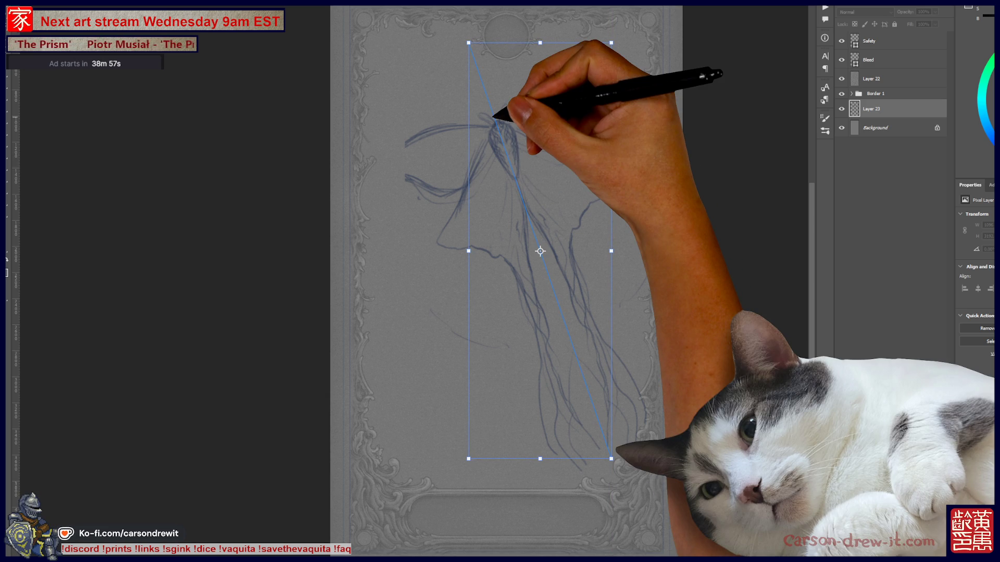
{"action": "left_click_drag", "start_coordinate": [495, 120], "coordinate": [598, 53]}
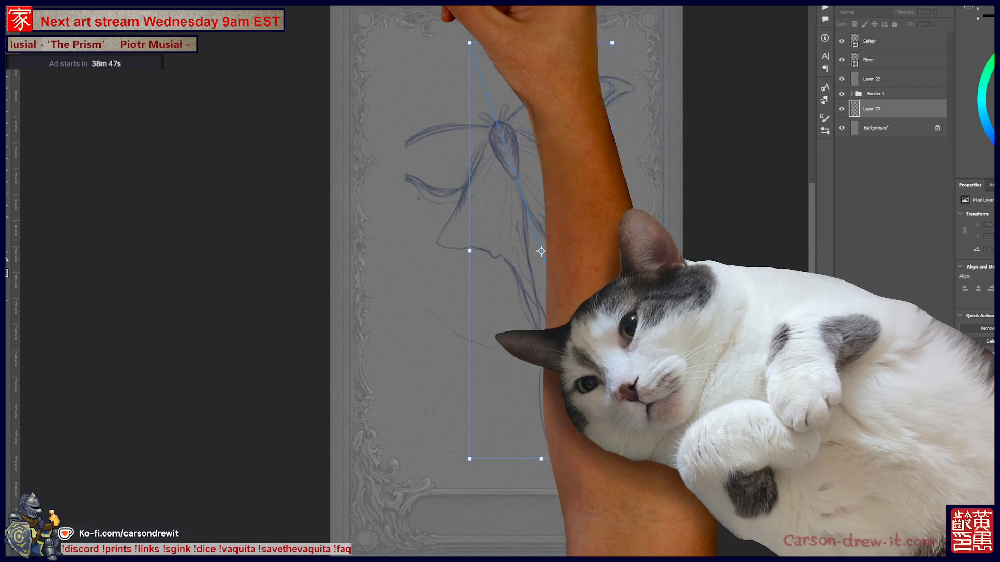
{"action": "key", "text": "Return"}
- Redraw the upper-left wing, body and hindwing outline with a wavy lower hindwing edge
{"action": "left_click_drag", "start_coordinate": [437, 128], "coordinate": [376, 170]}
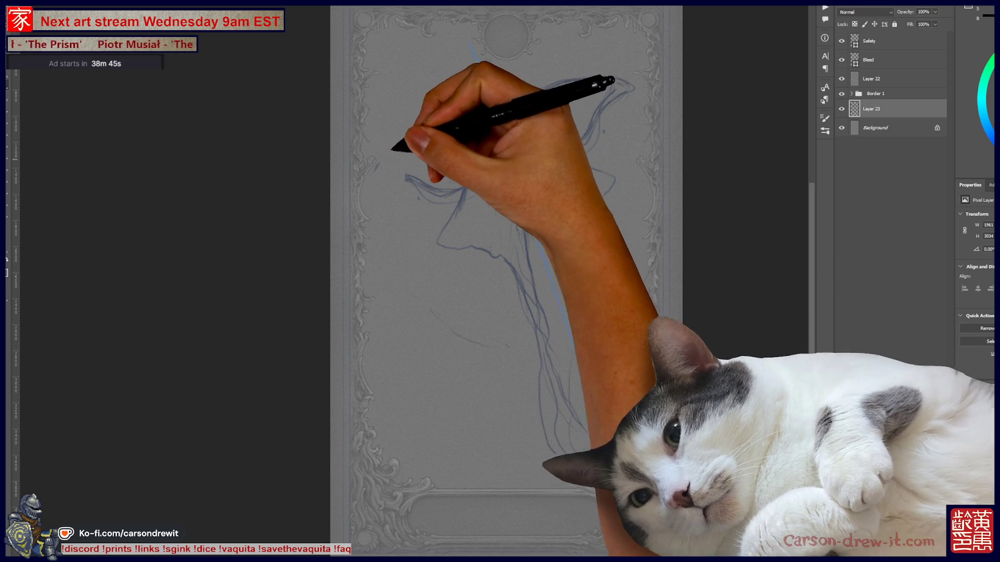
{"action": "mouse_move", "coordinate": [437, 130]}
{"action": "left_mouse_down"}
{"action": "mouse_move", "coordinate": [382, 170]}
{"action": "mouse_move", "coordinate": [607, 85]}
{"action": "mouse_move", "coordinate": [635, 89]}
{"action": "mouse_move", "coordinate": [573, 149]}
{"action": "left_mouse_up"}
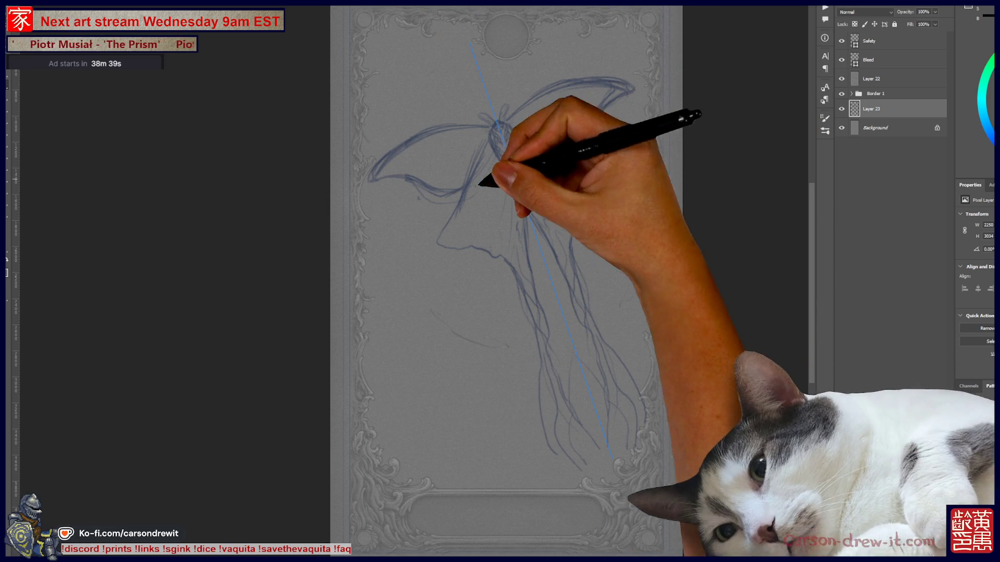
{"action": "mouse_move", "coordinate": [426, 245]}
{"action": "left_mouse_down"}
{"action": "mouse_move", "coordinate": [486, 250]}
{"action": "mouse_move", "coordinate": [511, 265]}
{"action": "left_mouse_up"}
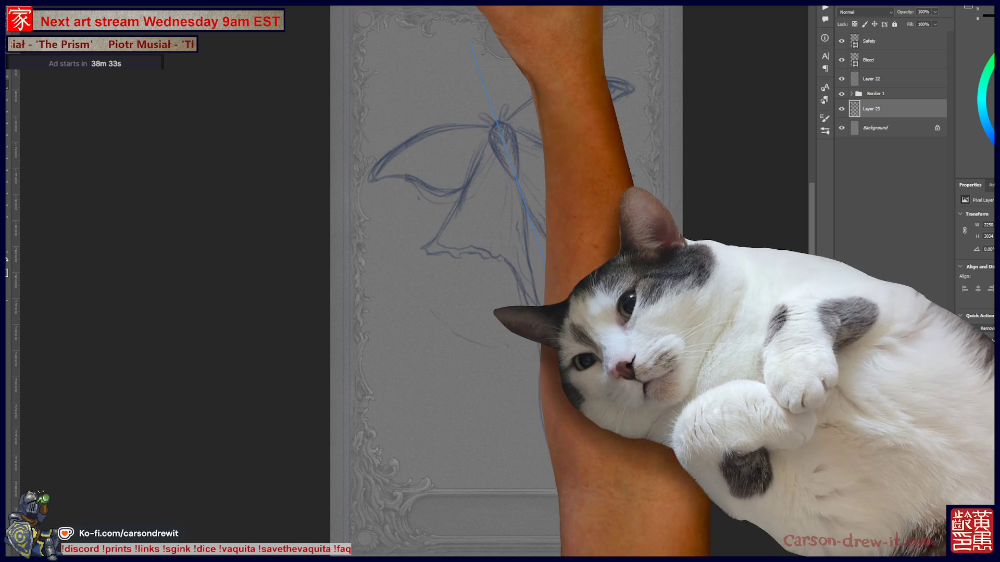
{"action": "left_click", "coordinate": [411, 5]}
{"action": "left_click", "coordinate": [427, 6]}
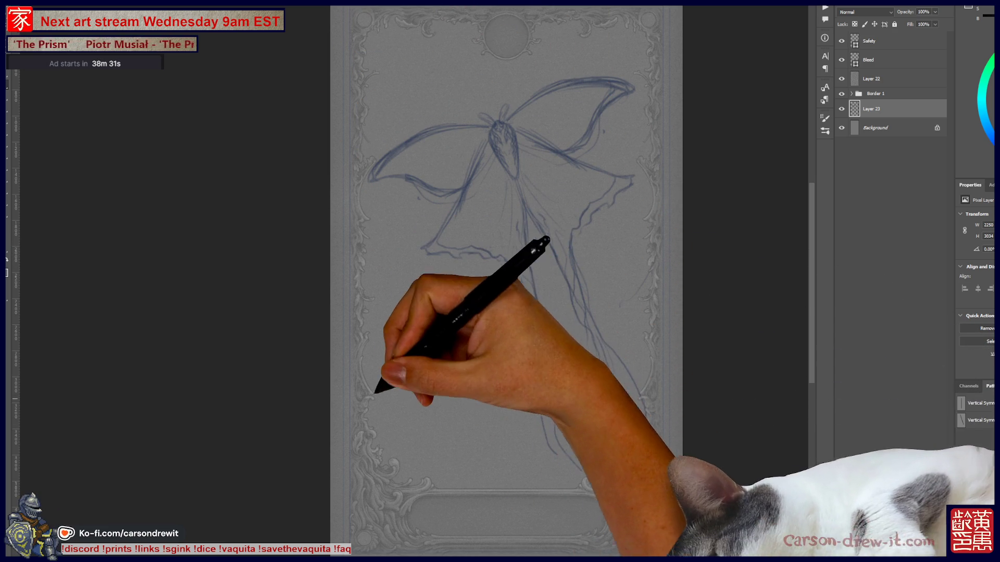
- Discard the trial doodle at lower left and redraw the left forewing edge extending further out
{"action": "left_click_drag", "start_coordinate": [465, 402], "coordinate": [405, 440]}
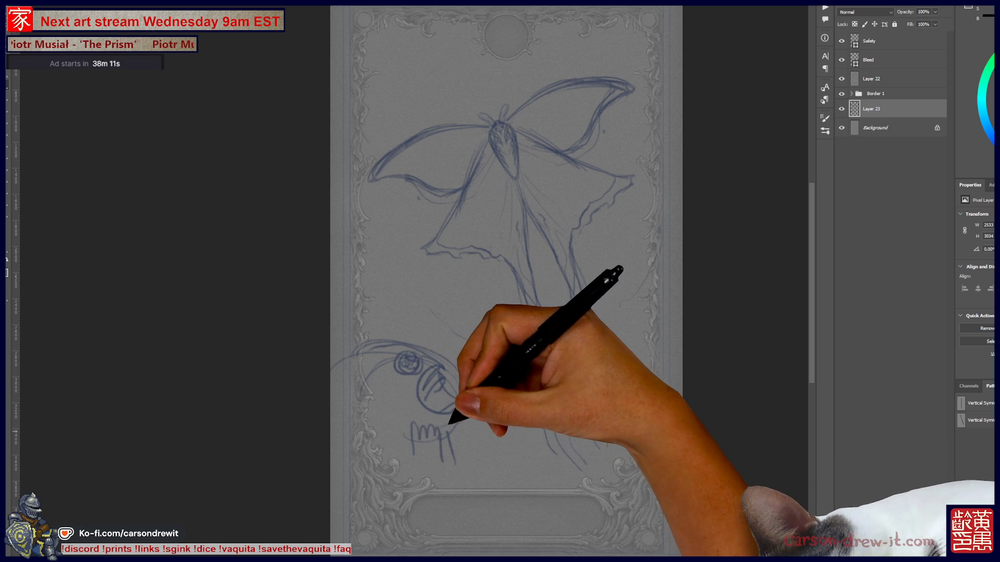
{"action": "left_click_drag", "start_coordinate": [470, 434], "coordinate": [472, 471]}
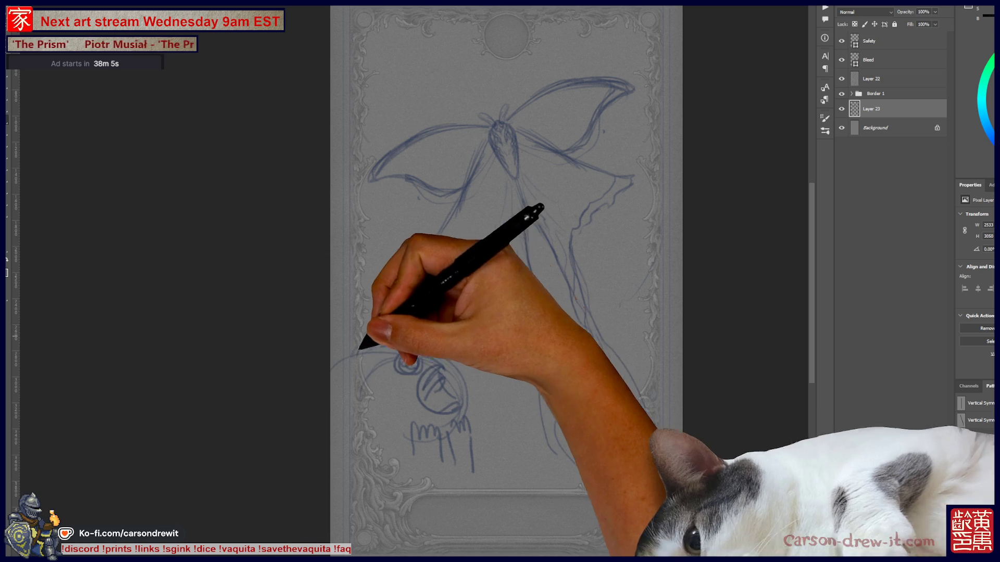
{"action": "left_click_drag", "start_coordinate": [383, 313], "coordinate": [410, 451]}
{"action": "key", "text": "ctrl+z"}
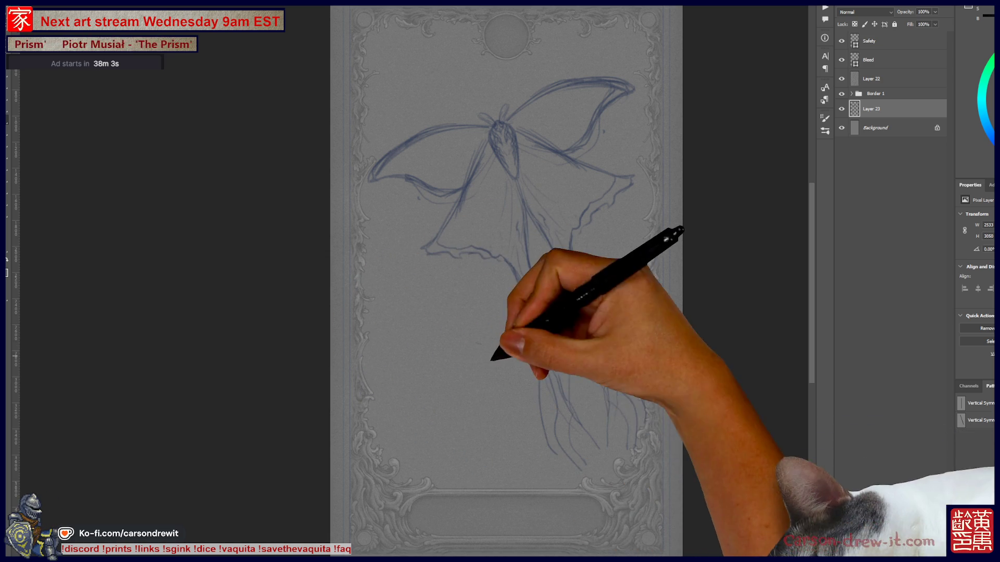
{"action": "left_click_drag", "start_coordinate": [398, 151], "coordinate": [358, 192]}
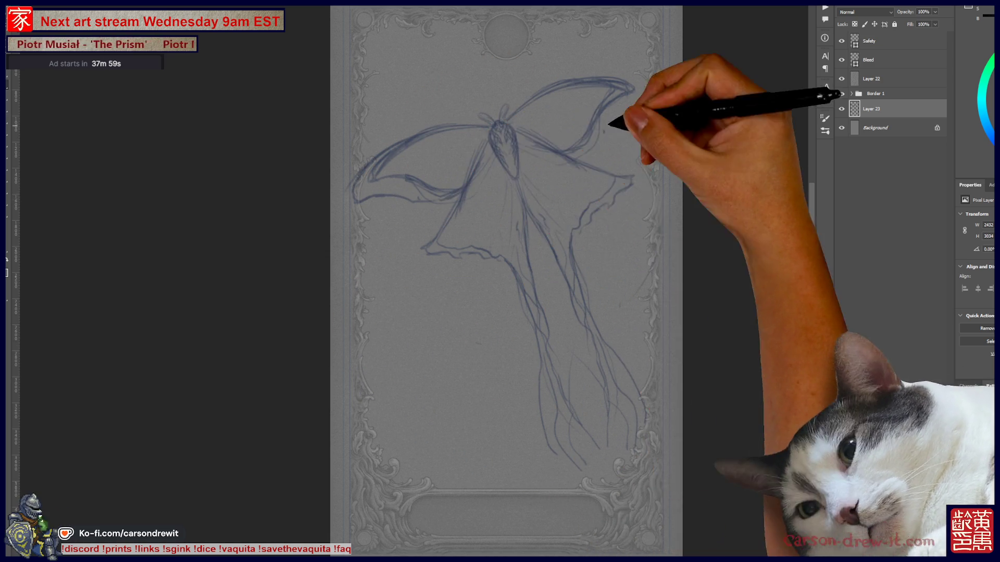
- Shade the moth's wings and hindwing underside with blue strokes
{"action": "key", "text": "ctrl+z"}
{"action": "key", "text": "ctrl+z"}
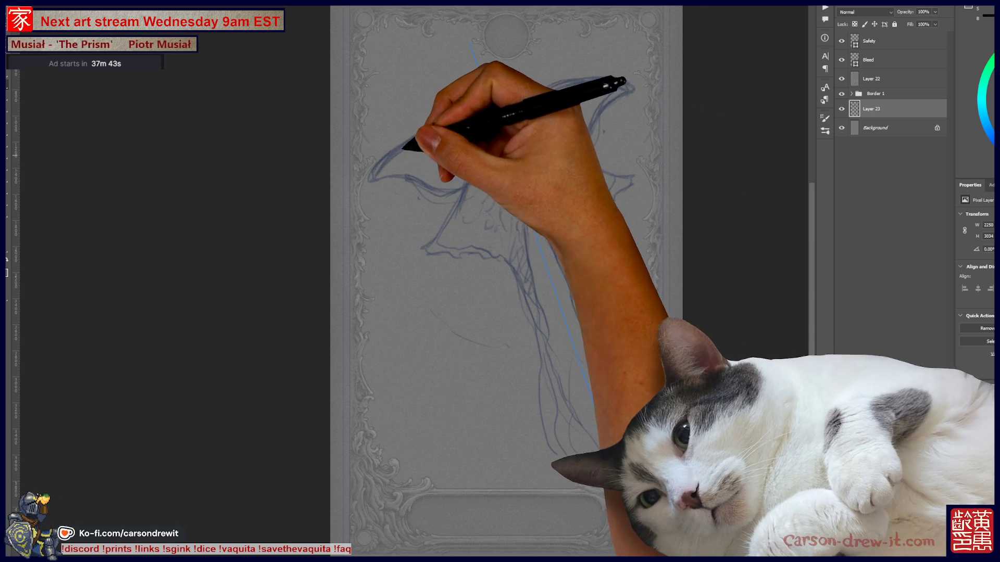
{"action": "mouse_move", "coordinate": [425, 143]}
{"action": "left_mouse_down"}
{"action": "mouse_move", "coordinate": [384, 170]}
{"action": "mouse_move", "coordinate": [414, 169]}
{"action": "left_mouse_up"}
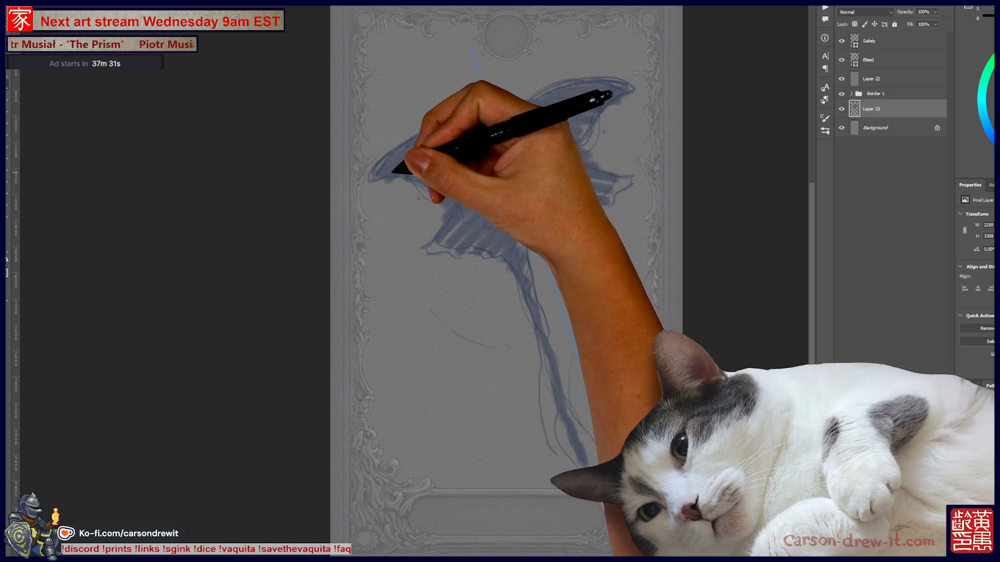
{"action": "left_click_drag", "start_coordinate": [427, 174], "coordinate": [380, 172]}
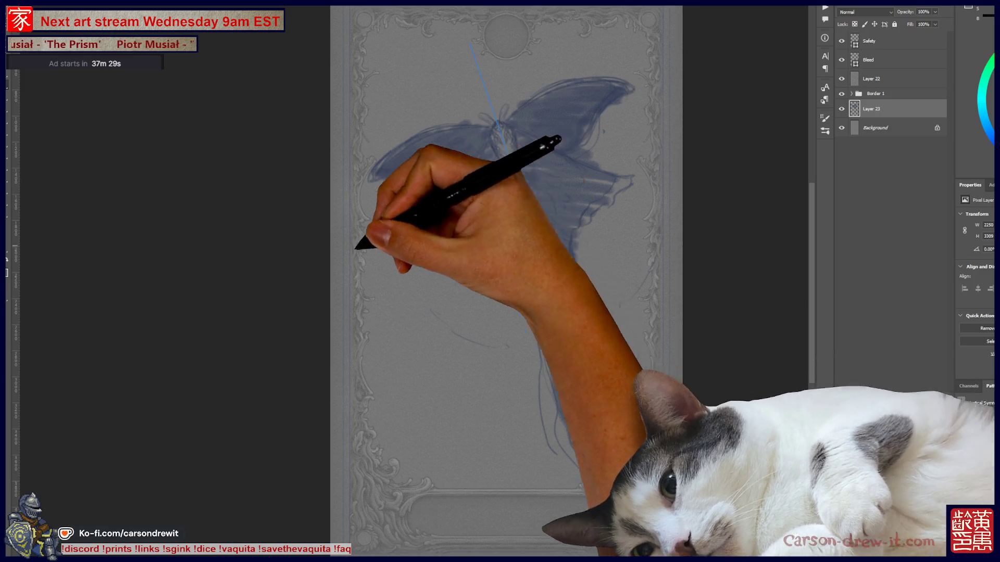
{"action": "left_click_drag", "start_coordinate": [395, 78], "coordinate": [471, 46]}
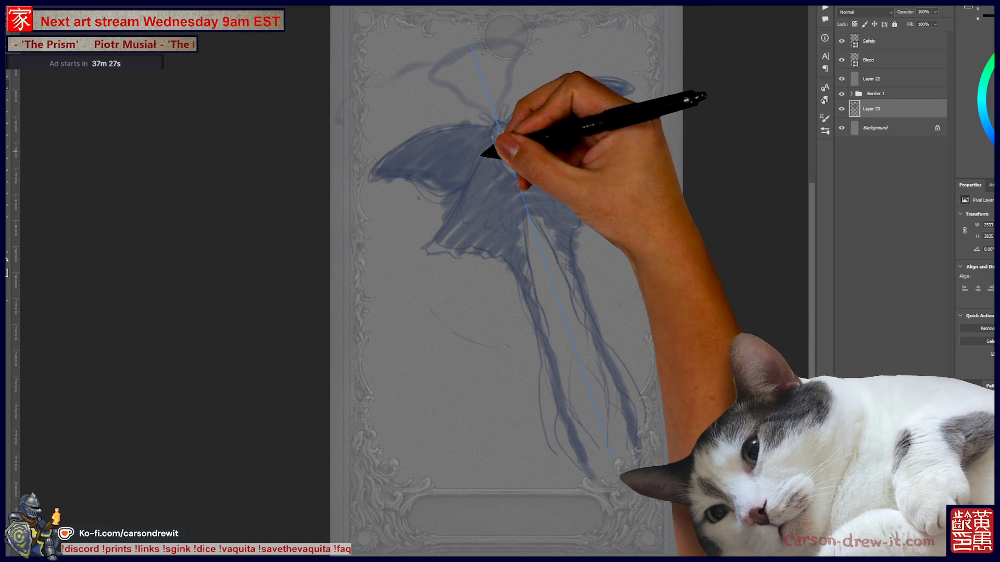
- Remove a stray straight stroke, then paint cloud scallops across the top and swirls on the lower card
{"action": "key", "text": "ctrl+z"}
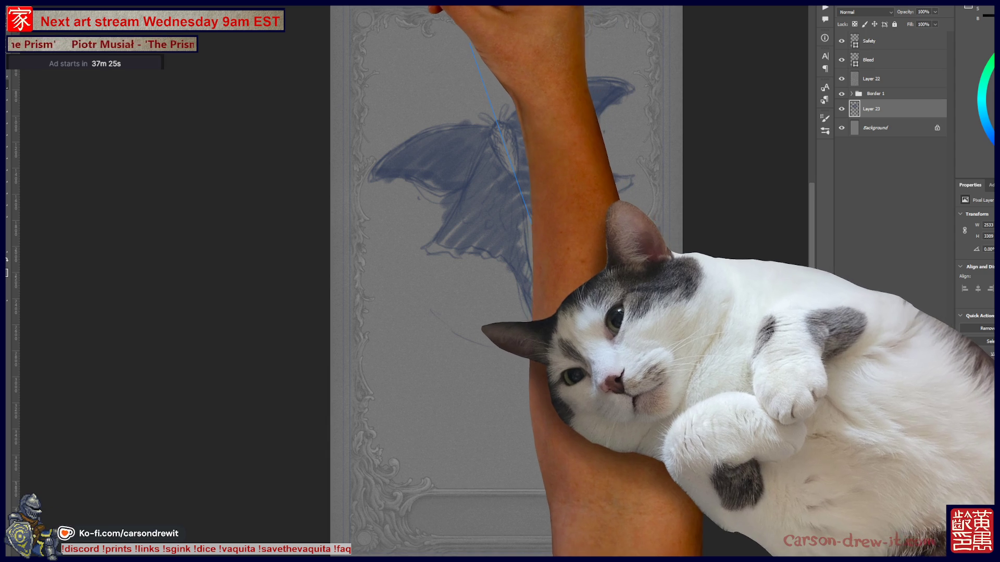
{"action": "left_click_drag", "start_coordinate": [341, 73], "coordinate": [494, 70]}
{"action": "mouse_move", "coordinate": [382, 259]}
{"action": "left_mouse_down"}
{"action": "mouse_move", "coordinate": [413, 295]}
{"action": "mouse_move", "coordinate": [558, 246]}
{"action": "mouse_move", "coordinate": [496, 328]}
{"action": "mouse_move", "coordinate": [669, 251]}
{"action": "mouse_move", "coordinate": [629, 89]}
{"action": "mouse_move", "coordinate": [640, 27]}
{"action": "mouse_move", "coordinate": [607, 33]}
{"action": "mouse_move", "coordinate": [636, 26]}
{"action": "left_mouse_up"}
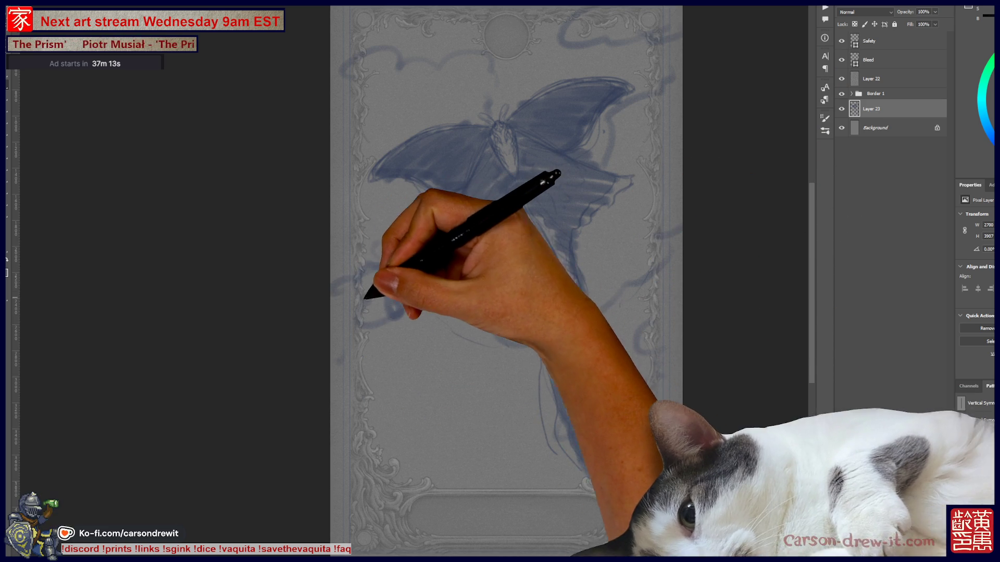
- Extend the cloud scrollwork, hide Layer 23, and begin Free Transform on the vertical centre line
{"action": "mouse_move", "coordinate": [406, 330]}
{"action": "left_mouse_down"}
{"action": "mouse_move", "coordinate": [406, 384]}
{"action": "mouse_move", "coordinate": [438, 424]}
{"action": "mouse_move", "coordinate": [483, 409]}
{"action": "mouse_move", "coordinate": [558, 468]}
{"action": "mouse_move", "coordinate": [453, 462]}
{"action": "mouse_move", "coordinate": [458, 446]}
{"action": "mouse_move", "coordinate": [648, 384]}
{"action": "mouse_move", "coordinate": [665, 349]}
{"action": "mouse_move", "coordinate": [631, 312]}
{"action": "mouse_move", "coordinate": [647, 234]}
{"action": "left_mouse_up"}
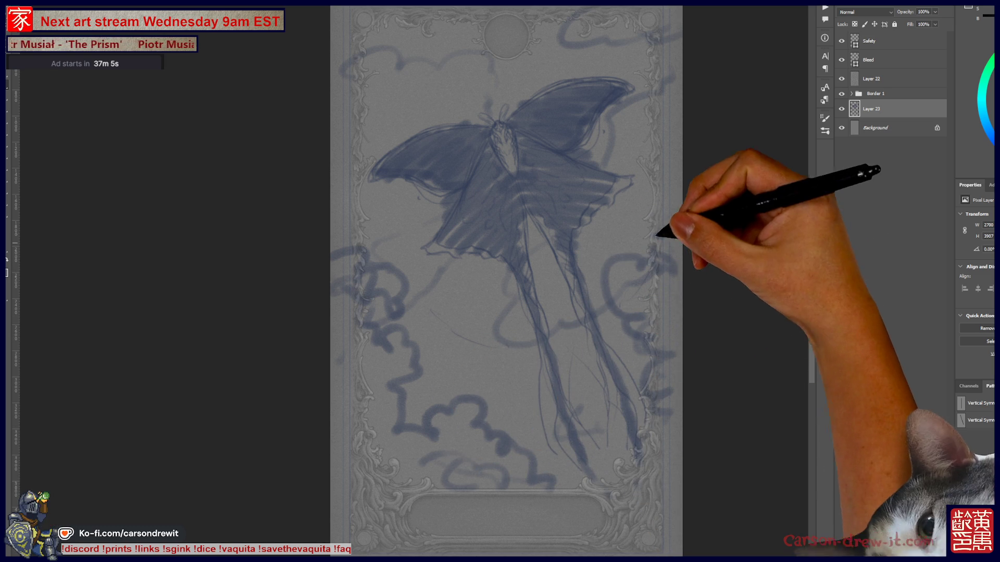
{"action": "mouse_move", "coordinate": [360, 112]}
{"action": "left_mouse_down"}
{"action": "mouse_move", "coordinate": [398, 67]}
{"action": "mouse_move", "coordinate": [358, 18]}
{"action": "mouse_move", "coordinate": [331, 116]}
{"action": "mouse_move", "coordinate": [377, 101]}
{"action": "left_mouse_up"}
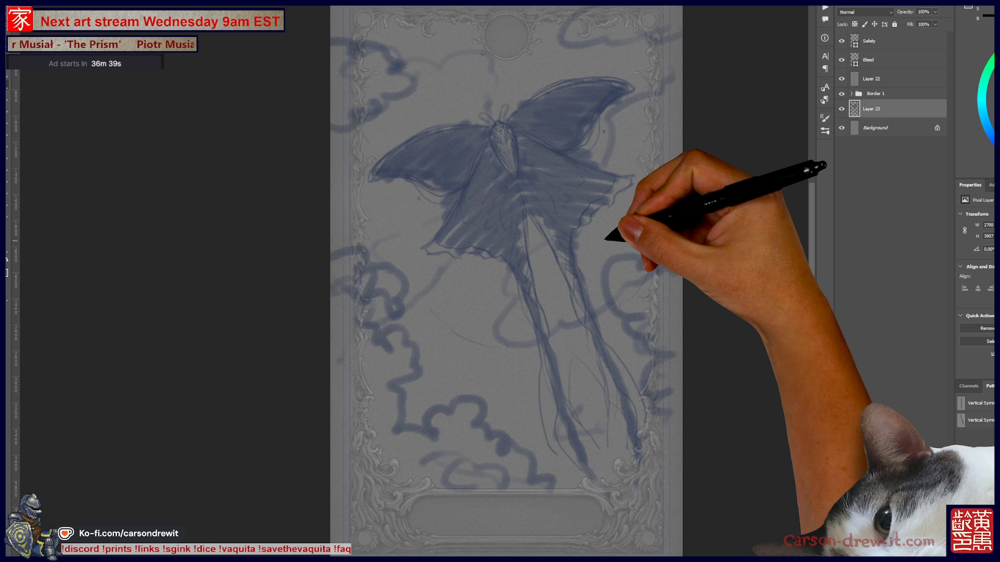
{"action": "left_click", "coordinate": [841, 109]}
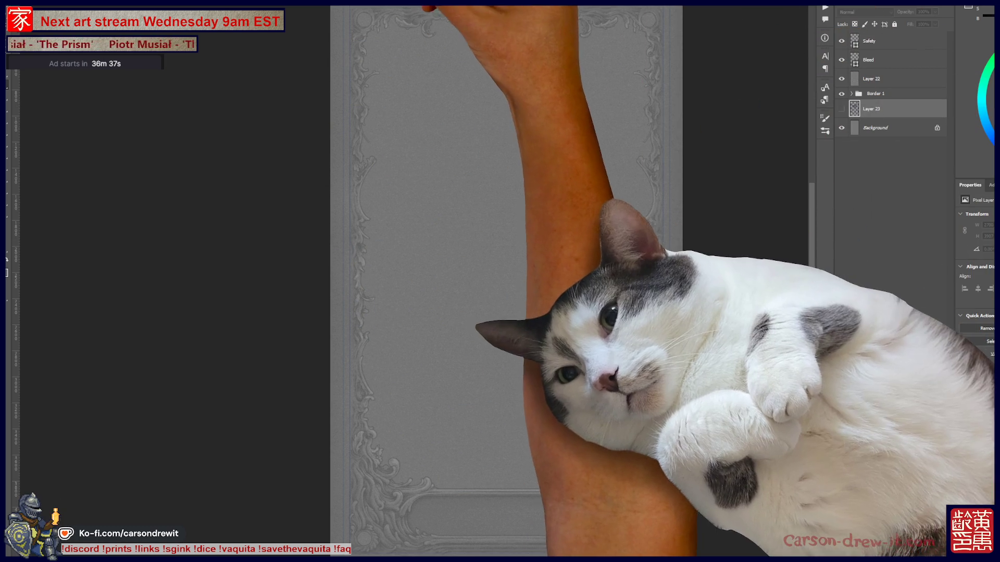
{"action": "right_click", "coordinate": [398, 8]}
{"action": "left_click", "coordinate": [427, 13]}
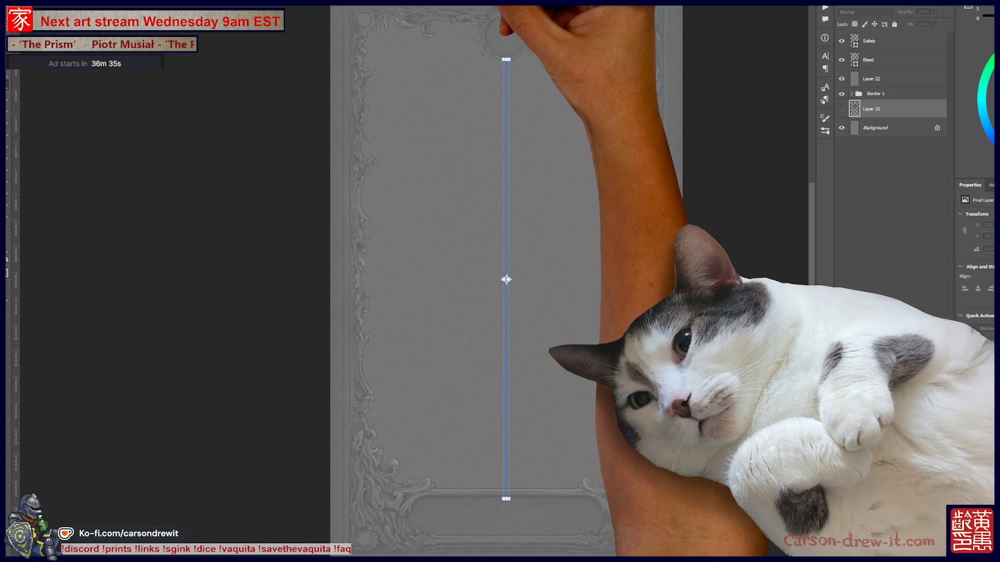
- Commit the vertical centre line's placement and paint a first mirrored stroke on Layer 24
{"action": "key", "text": "Return"}
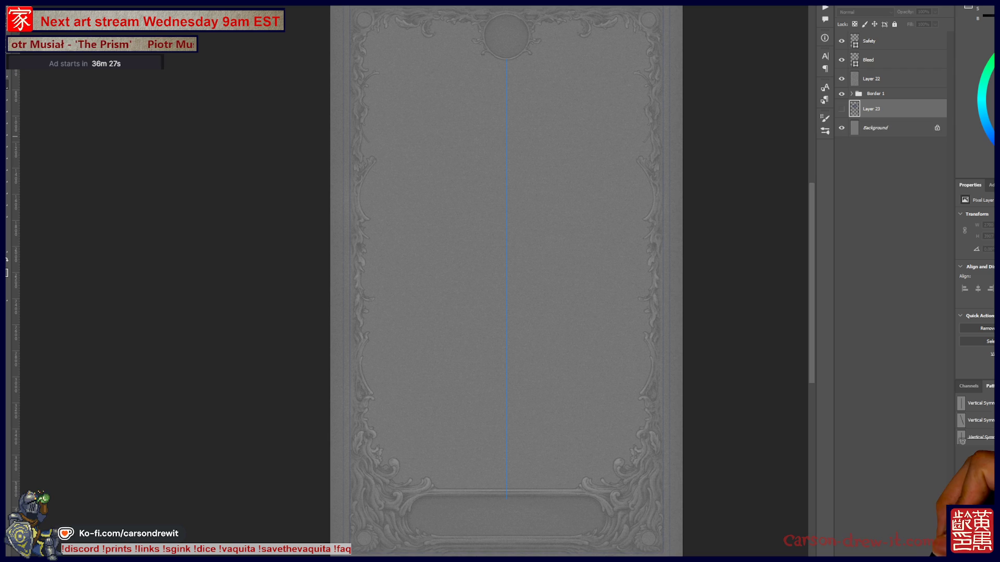
{"action": "mouse_move", "coordinate": [421, 62]}
{"action": "left_mouse_down"}
{"action": "mouse_move", "coordinate": [492, 98]}
{"action": "mouse_move", "coordinate": [505, 119]}
{"action": "left_mouse_up"}
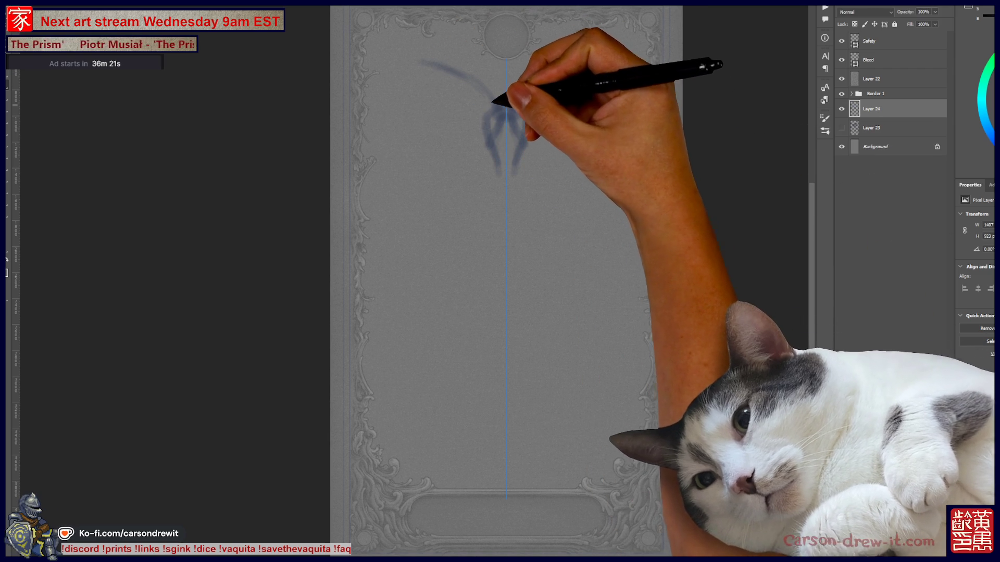
- Draw mirrored wing tops across the upper card and strokes around the moth's head
{"action": "key", "text": "ctrl+z"}
{"action": "left_click_drag", "start_coordinate": [373, 73], "coordinate": [394, 137]}
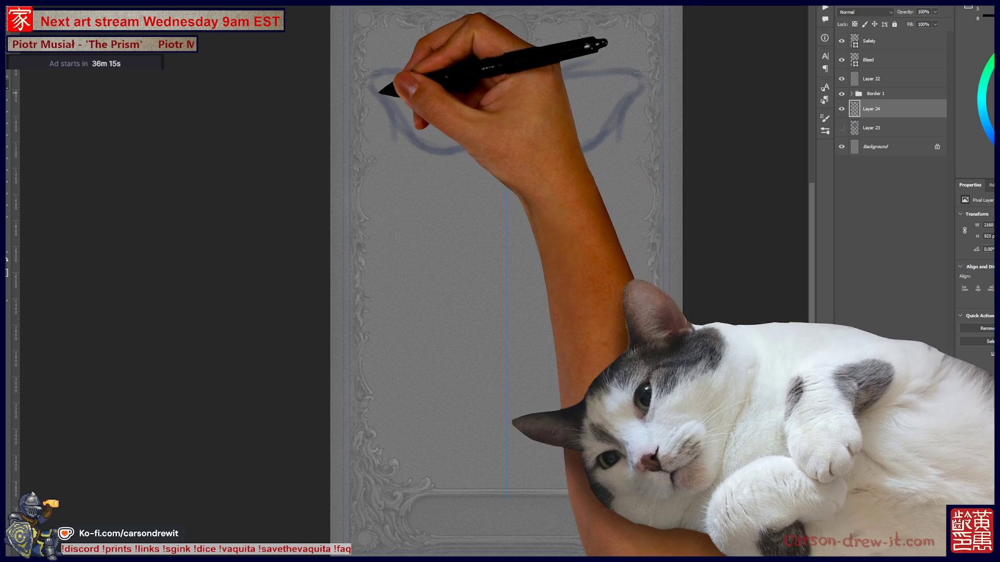
{"action": "left_click_drag", "start_coordinate": [487, 107], "coordinate": [497, 171]}
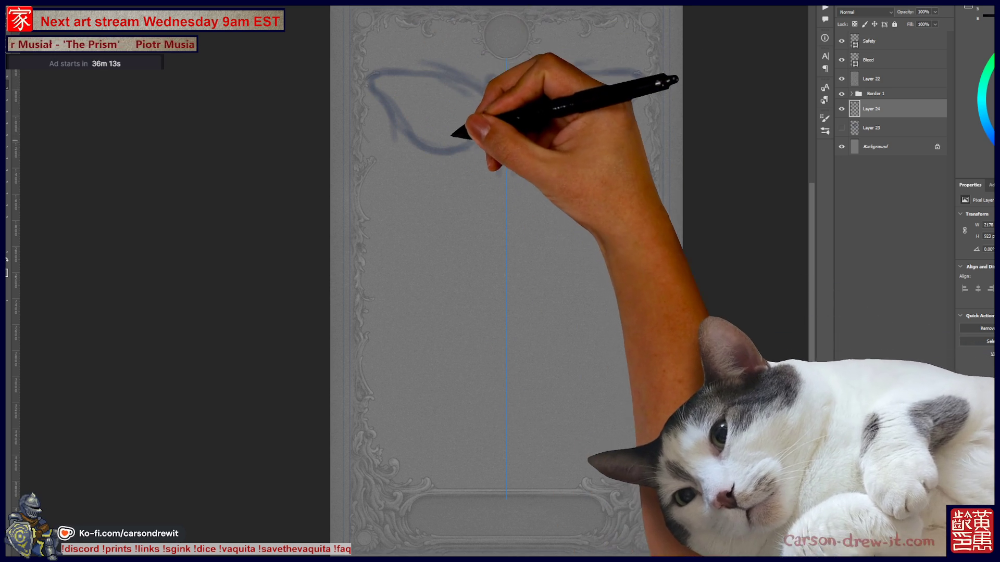
{"action": "key", "text": "ctrl+z"}
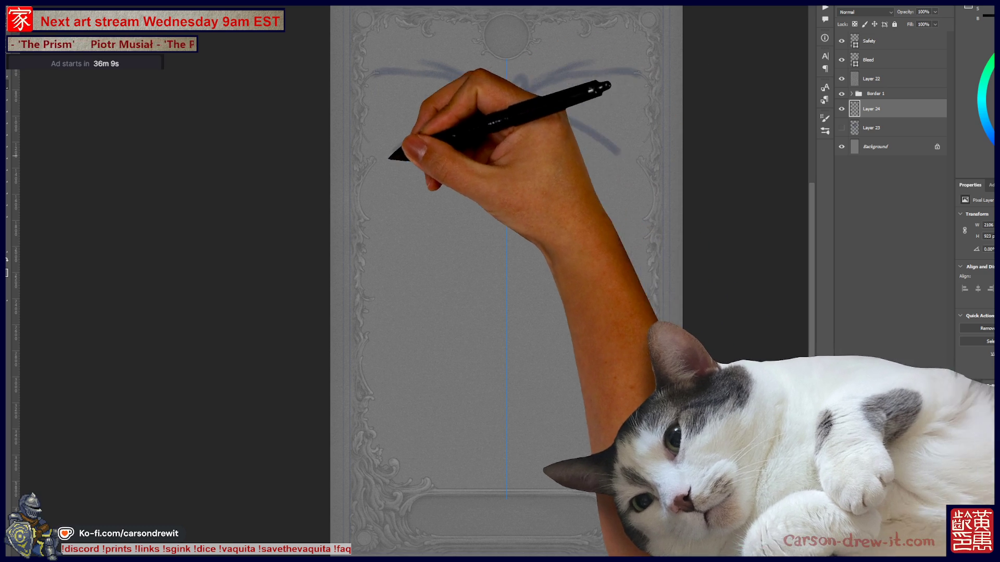
- Add descending wing arcs, long mirrored tails toward the card bottom, and swirls beside the moth
{"action": "mouse_move", "coordinate": [392, 156]}
{"action": "left_mouse_down"}
{"action": "mouse_move", "coordinate": [390, 192]}
{"action": "mouse_move", "coordinate": [484, 162]}
{"action": "mouse_move", "coordinate": [426, 242]}
{"action": "left_mouse_up"}
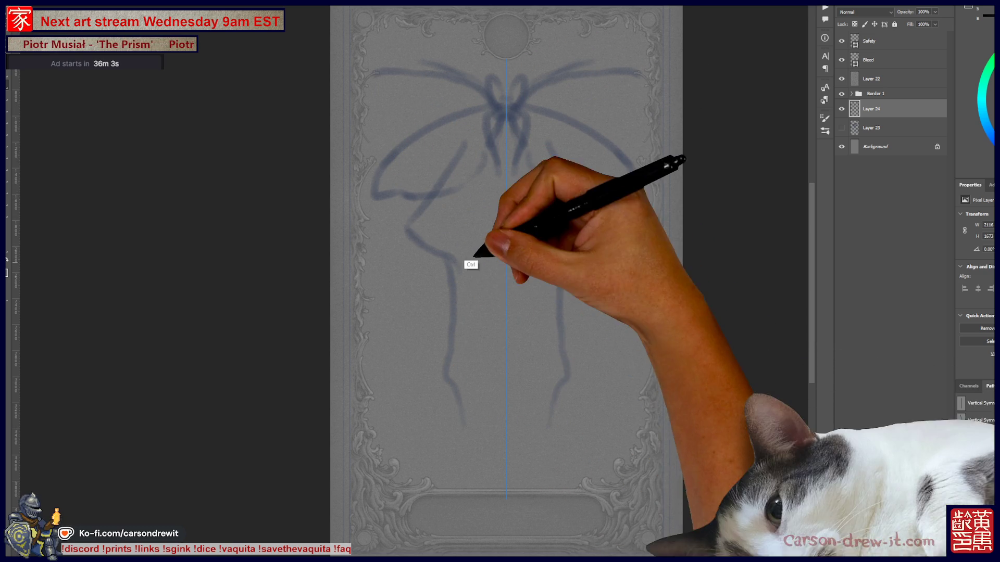
{"action": "left_click_drag", "start_coordinate": [457, 269], "coordinate": [480, 469]}
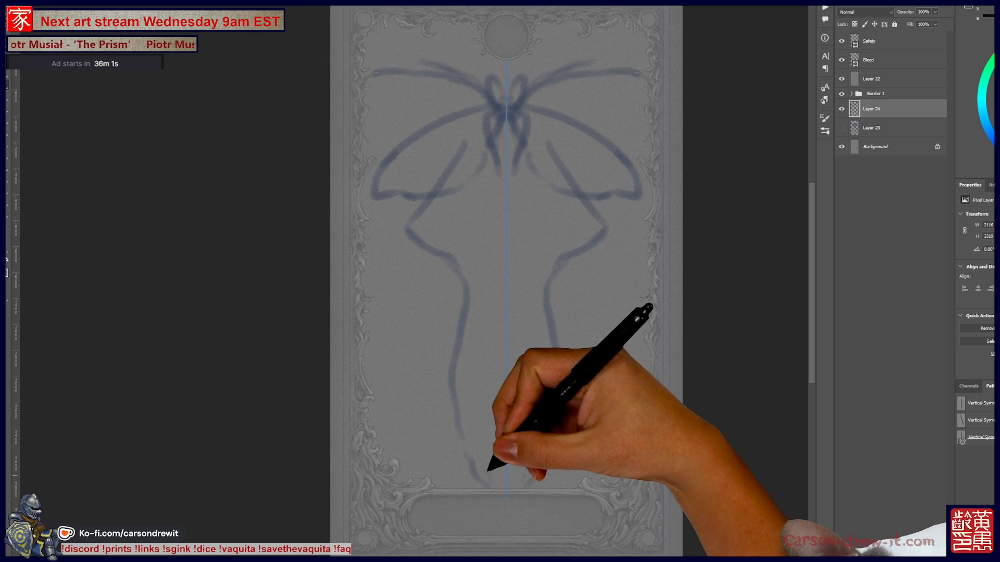
{"action": "left_click_drag", "start_coordinate": [470, 394], "coordinate": [479, 326]}
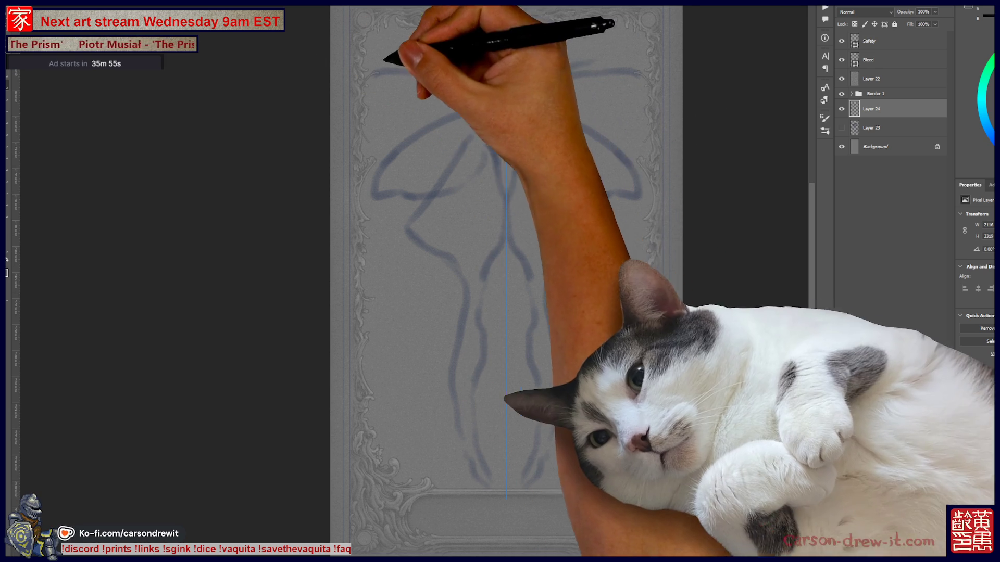
{"action": "key", "text": "ctrl+z"}
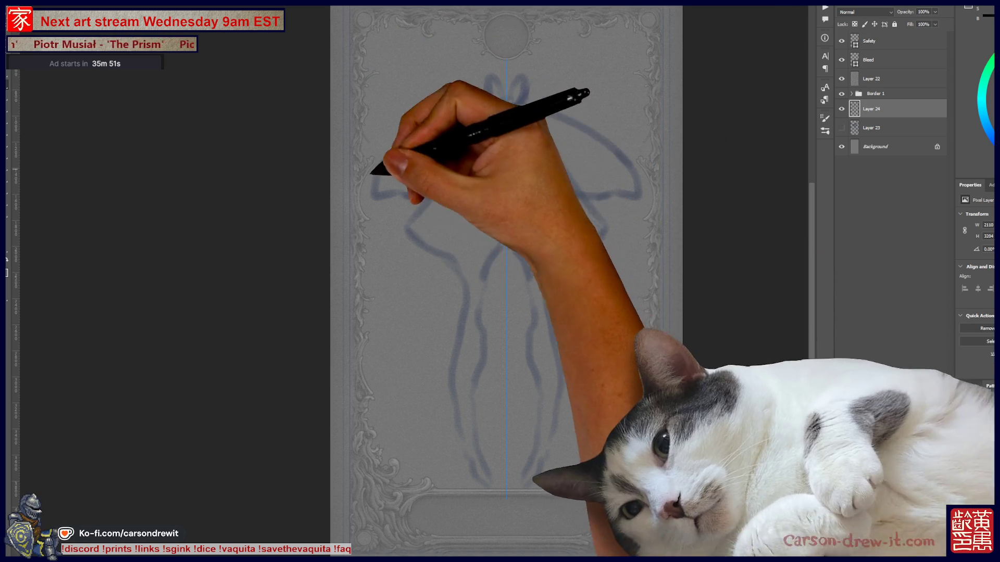
{"action": "mouse_move", "coordinate": [406, 276]}
{"action": "left_mouse_down"}
{"action": "mouse_move", "coordinate": [384, 312]}
{"action": "mouse_move", "coordinate": [390, 347]}
{"action": "mouse_move", "coordinate": [375, 379]}
{"action": "mouse_move", "coordinate": [391, 375]}
{"action": "mouse_move", "coordinate": [415, 447]}
{"action": "left_mouse_up"}
- Paint mirrored scrollwork loops down the sides and swirls along the card's top edge
{"action": "left_click_drag", "start_coordinate": [423, 350], "coordinate": [416, 372]}
{"action": "mouse_move", "coordinate": [423, 319]}
{"action": "left_mouse_down"}
{"action": "mouse_move", "coordinate": [430, 327]}
{"action": "mouse_move", "coordinate": [380, 336]}
{"action": "left_mouse_up"}
{"action": "left_click_drag", "start_coordinate": [360, 243], "coordinate": [367, 244]}
{"action": "mouse_move", "coordinate": [350, 204]}
{"action": "left_mouse_down"}
{"action": "mouse_move", "coordinate": [368, 127]}
{"action": "mouse_move", "coordinate": [413, 83]}
{"action": "left_mouse_up"}
{"action": "mouse_move", "coordinate": [414, 44]}
{"action": "left_mouse_down"}
{"action": "mouse_move", "coordinate": [380, 61]}
{"action": "mouse_move", "coordinate": [408, 62]}
{"action": "mouse_move", "coordinate": [348, 45]}
{"action": "mouse_move", "coordinate": [437, 31]}
{"action": "mouse_move", "coordinate": [486, 66]}
{"action": "mouse_move", "coordinate": [476, 52]}
{"action": "left_mouse_up"}
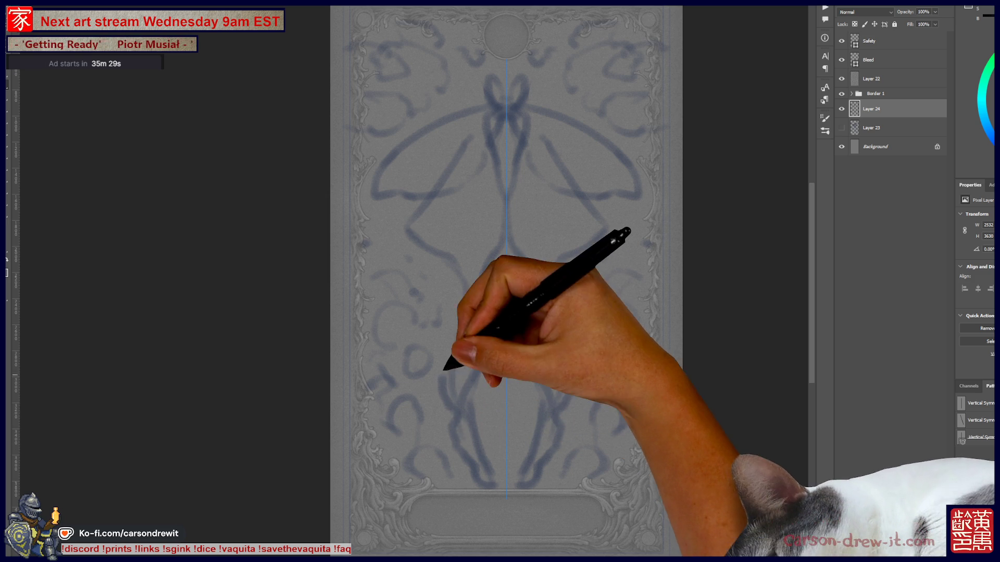
- Try a sweeping stroke up the moth, undo it, then add small mirrored curls at the sides
{"action": "mouse_move", "coordinate": [402, 217]}
{"action": "left_mouse_down"}
{"action": "mouse_move", "coordinate": [457, 174]}
{"action": "mouse_move", "coordinate": [480, 141]}
{"action": "left_mouse_up"}
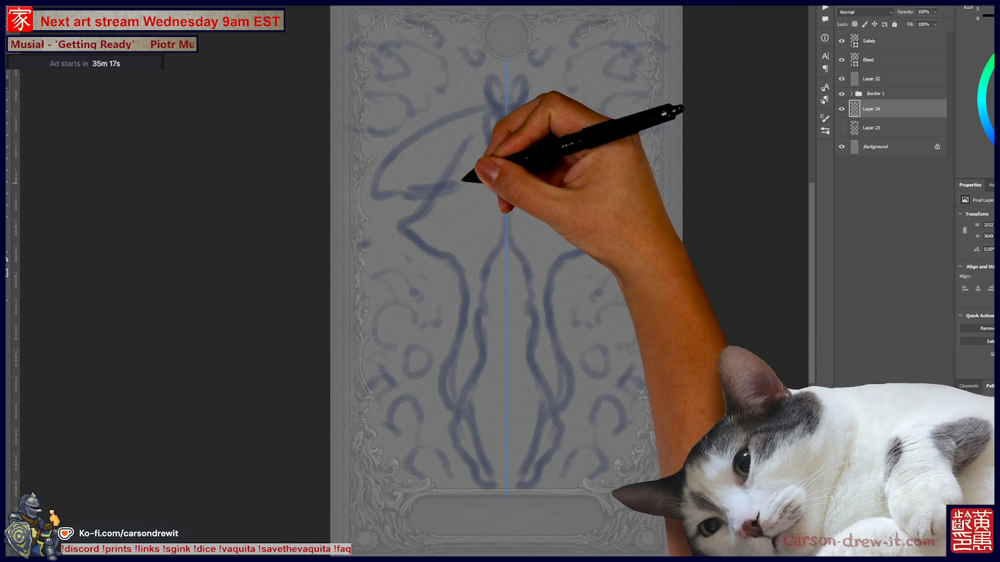
{"action": "key", "text": "ctrl+z"}
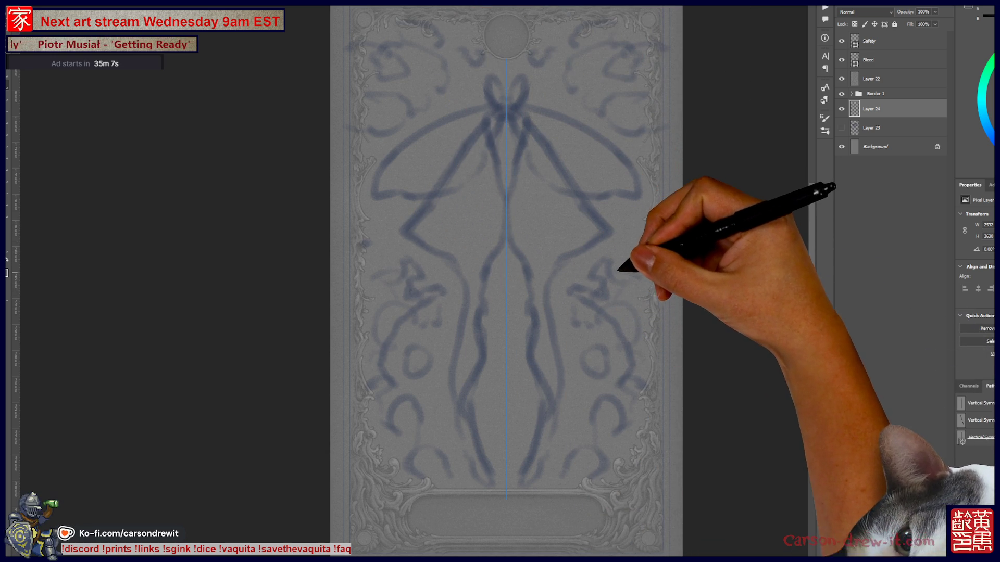
{"action": "left_click_drag", "start_coordinate": [631, 235], "coordinate": [624, 253]}
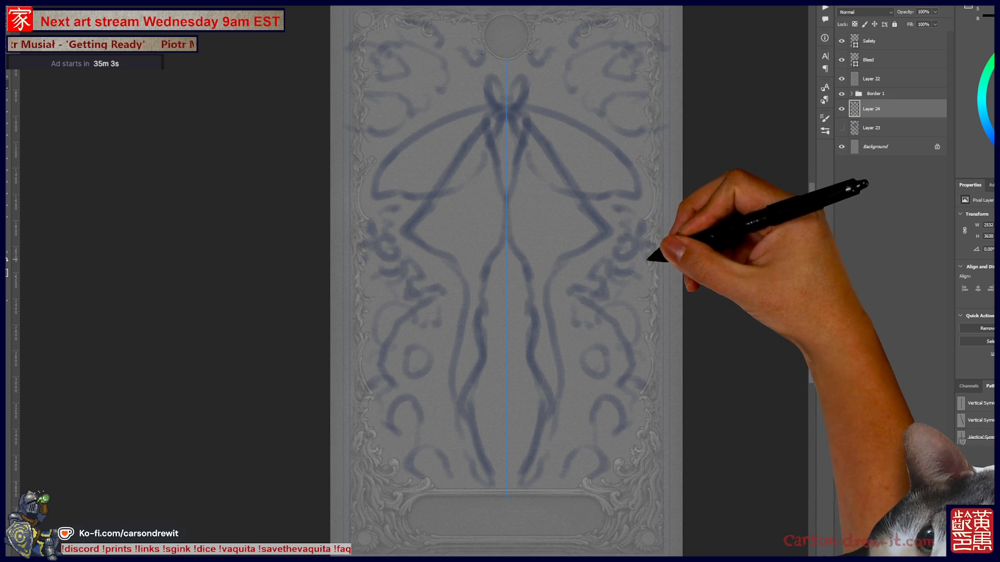
{"action": "left_click_drag", "start_coordinate": [627, 275], "coordinate": [631, 315]}
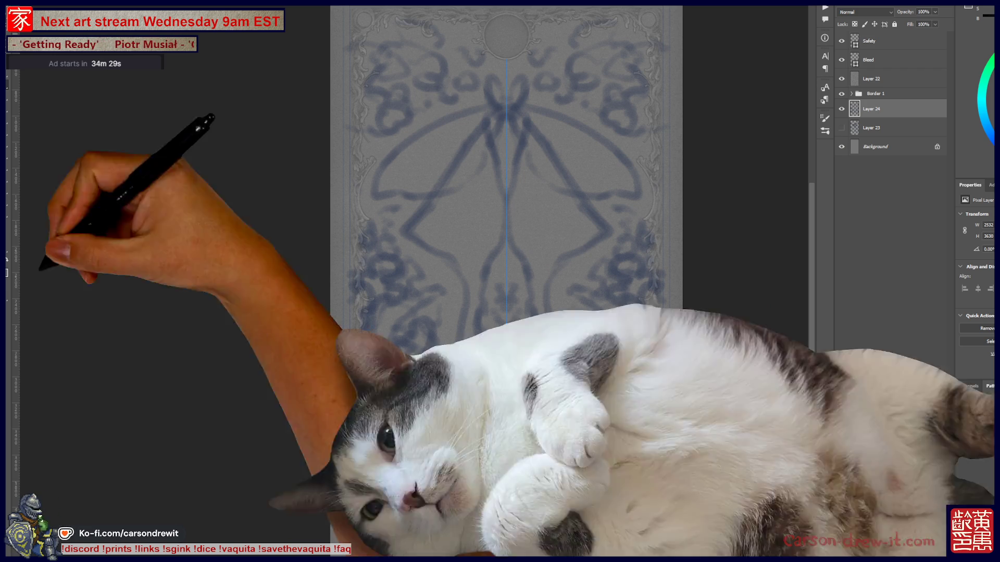
{"action": "mouse_move", "coordinate": [208, 557]}
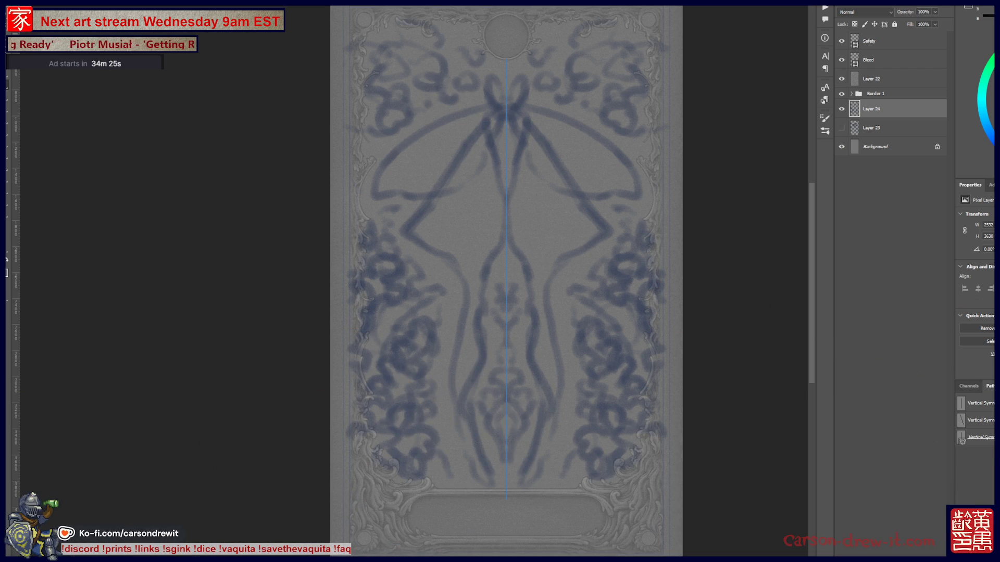
- Switch to the Otoyomegatari Google Images results and preview a manga reference image
{"action": "key", "text": "alt+Tab"}
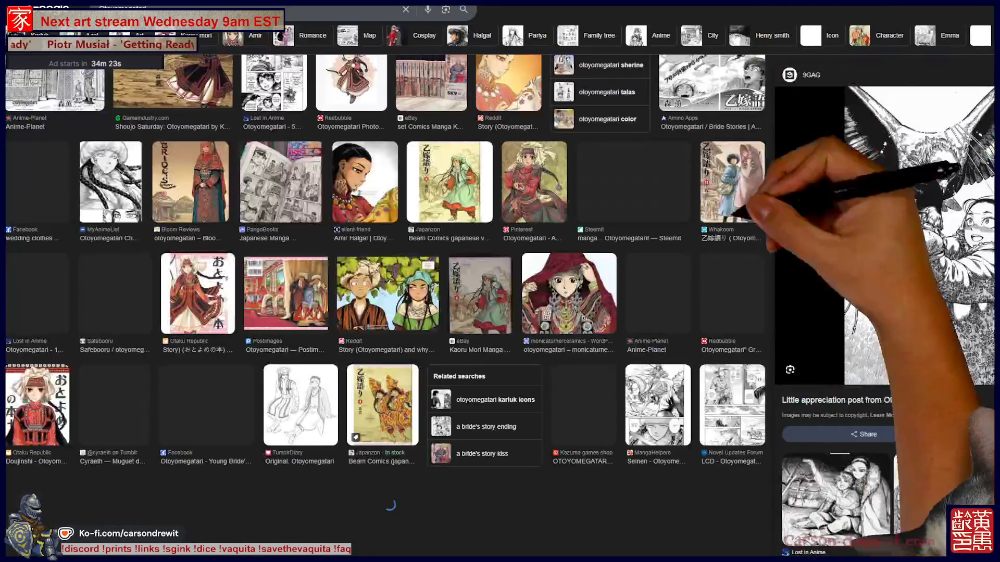
{"action": "scroll", "coordinate": [391, 307], "scroll_direction": "up", "scroll_amount": 7}
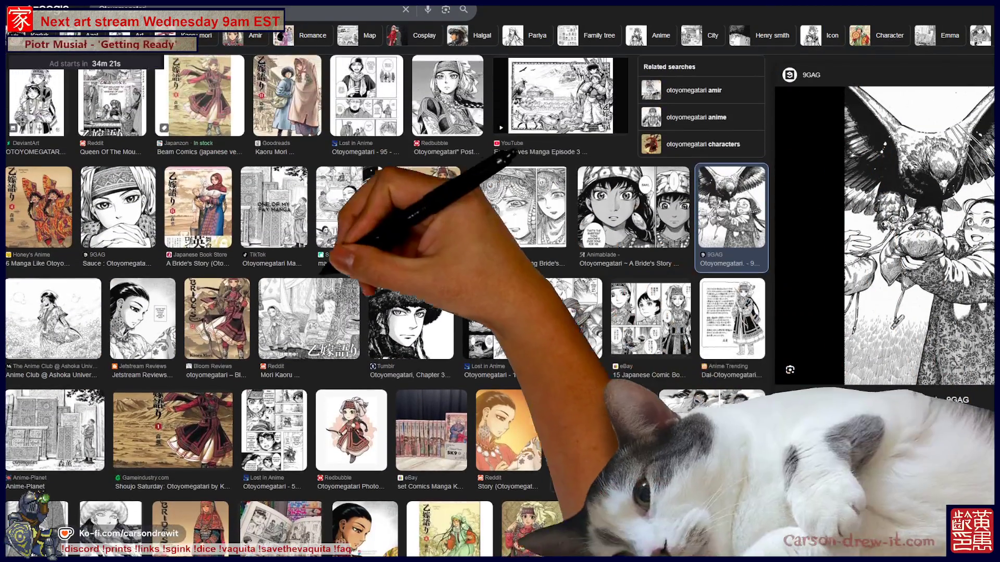
{"action": "left_click", "coordinate": [309, 319]}
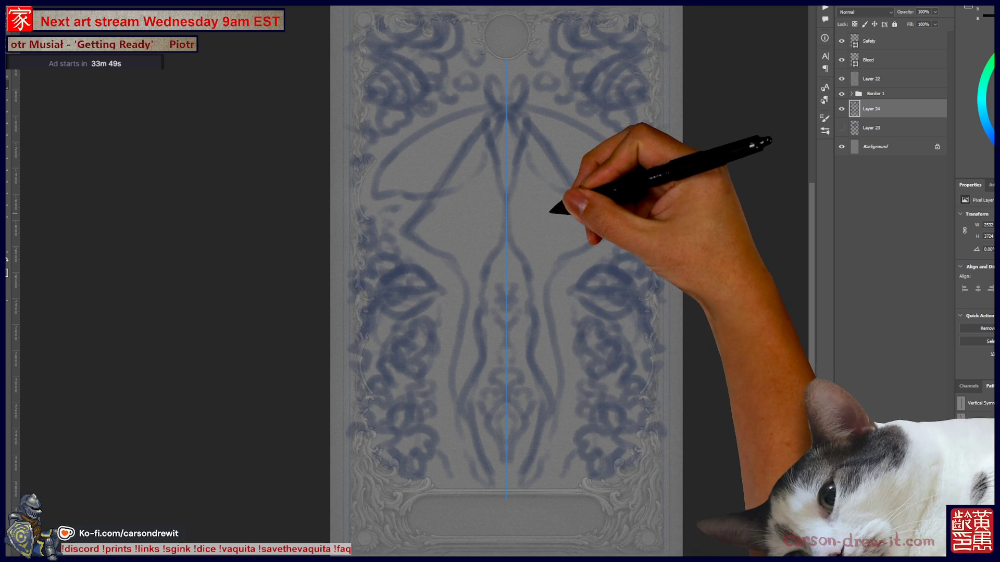
- Paint symmetric strokes near the bottom centre and dark mirrored shading over the left wing
{"action": "key", "text": "ctrl"}
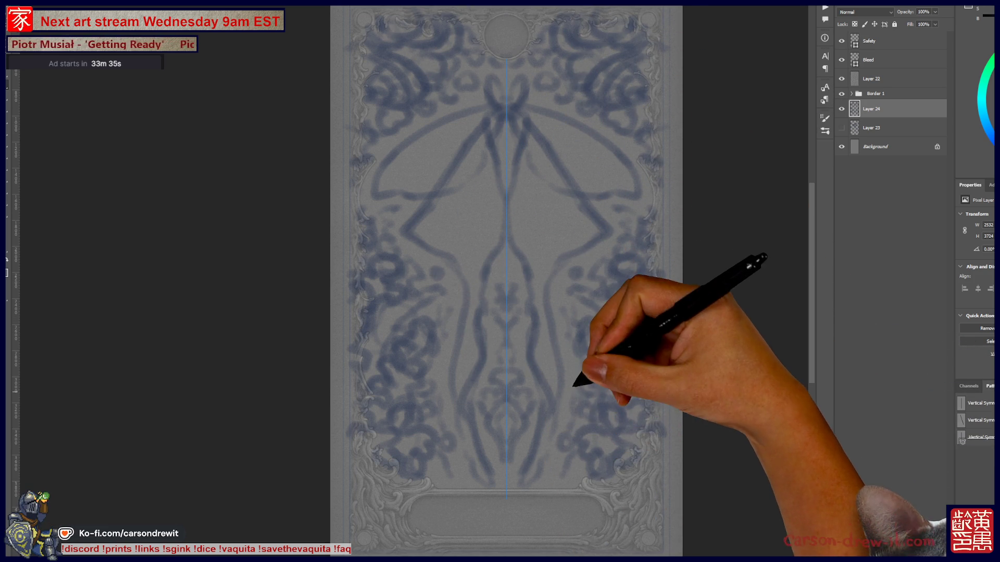
{"action": "left_click_drag", "start_coordinate": [554, 469], "coordinate": [554, 488]}
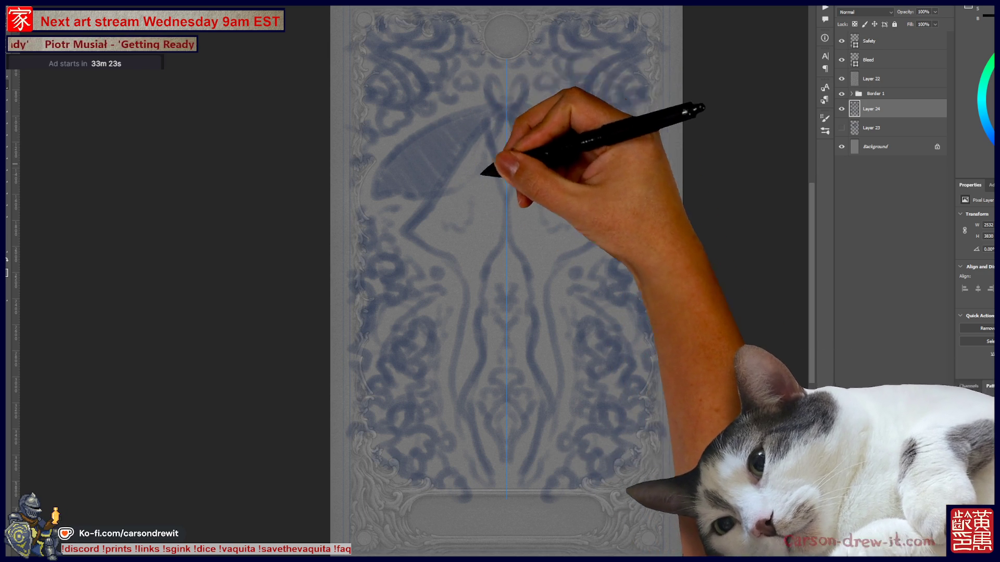
{"action": "mouse_move", "coordinate": [447, 193]}
{"action": "left_mouse_down"}
{"action": "mouse_move", "coordinate": [406, 248]}
{"action": "mouse_move", "coordinate": [422, 255]}
{"action": "left_mouse_up"}
{"action": "mouse_move", "coordinate": [474, 213]}
{"action": "left_mouse_down"}
{"action": "mouse_move", "coordinate": [435, 268]}
{"action": "mouse_move", "coordinate": [451, 276]}
{"action": "mouse_move", "coordinate": [453, 307]}
{"action": "left_mouse_up"}
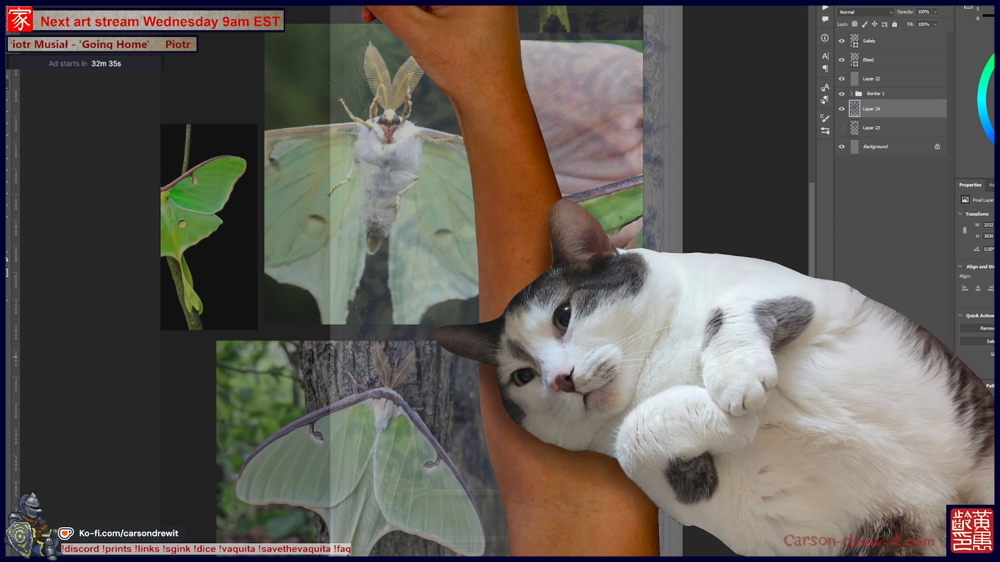
- Open and dismiss the Photoshop Home screen, then switch to the Otoyomegatari image results
{"action": "key", "text": "ctrl+w"}
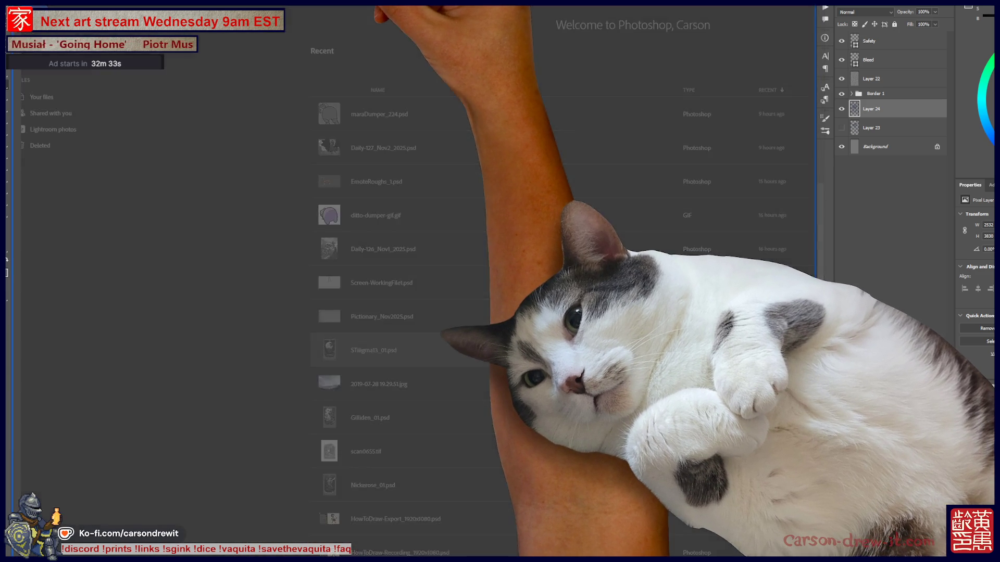
{"action": "key", "text": "Escape"}
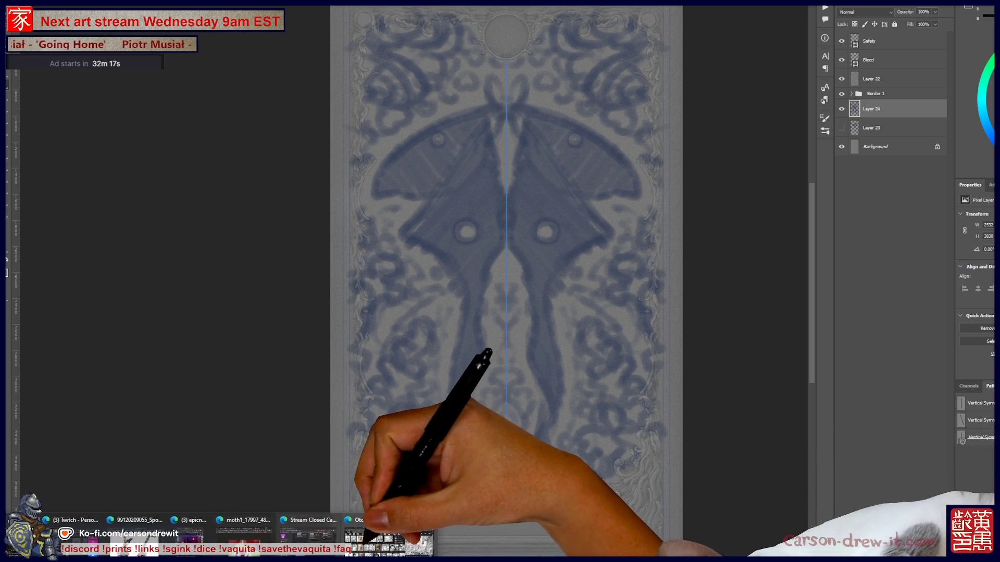
{"action": "key", "text": "alt+Tab"}
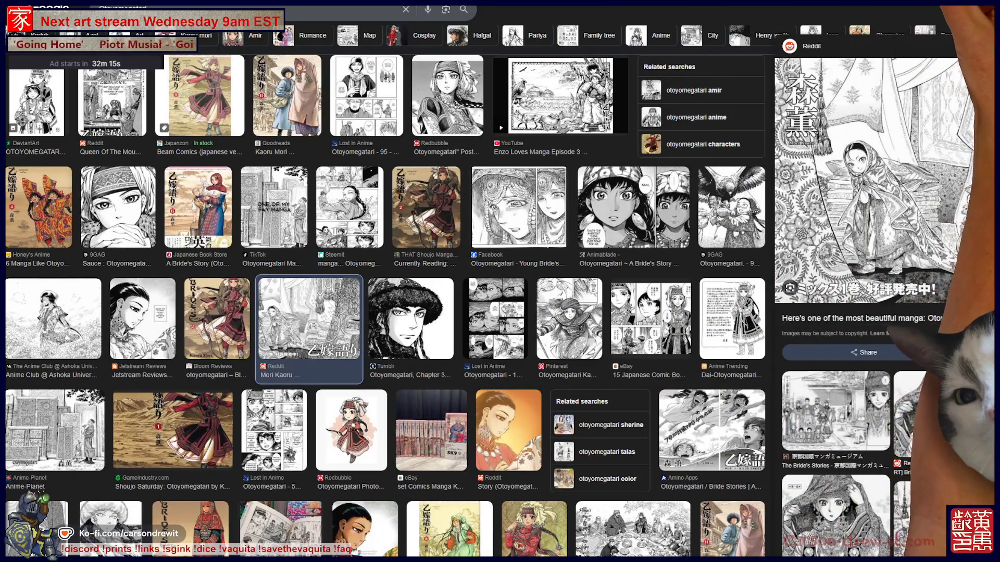
- Switch back to the moth drawing in Photoshop
{"action": "key", "text": "alt+Tab"}
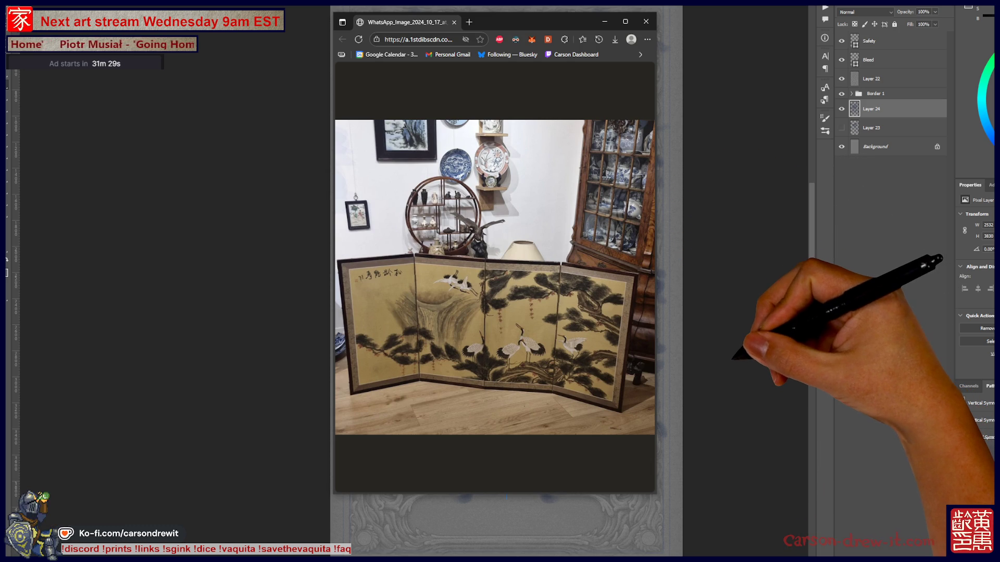
- Dismiss the folding-screen reference photo and return to the moth sketch
{"action": "key", "text": "alt+Tab"}
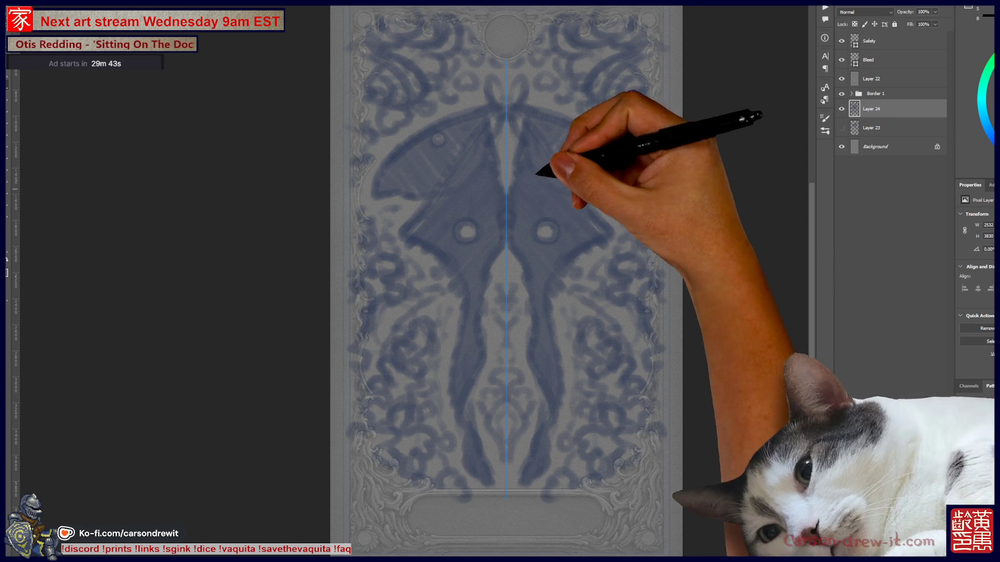
{"action": "scroll", "coordinate": [499, 117], "scroll_direction": "up", "scroll_amount": 4}
- Compare with the earlier moth-and-clouds sketch via layer visibility, then open File Explorer's pinned folders
{"action": "scroll", "coordinate": [499, 208], "scroll_direction": "down", "scroll_amount": 4}
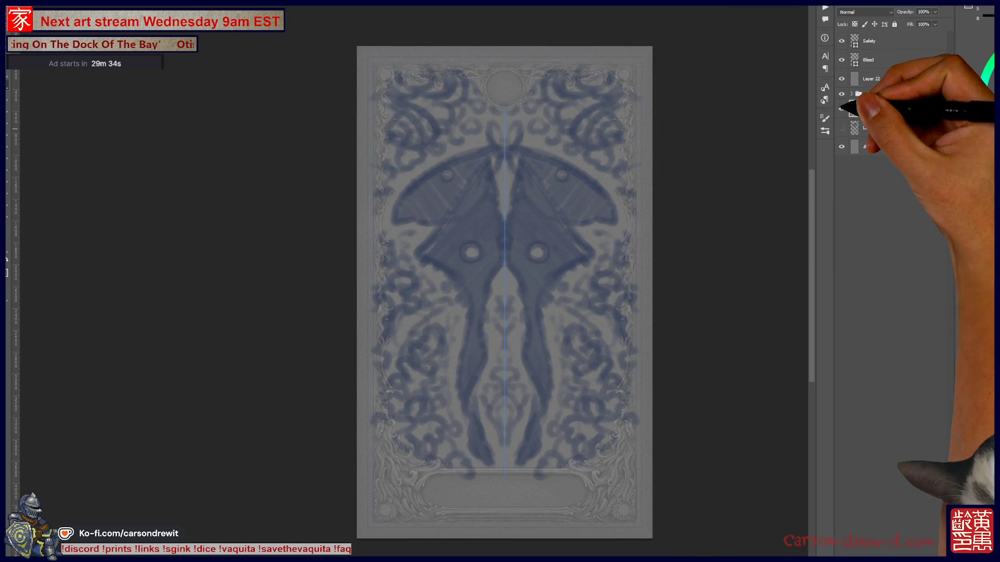
{"action": "left_click", "coordinate": [842, 109]}
{"action": "left_click", "coordinate": [842, 109]}
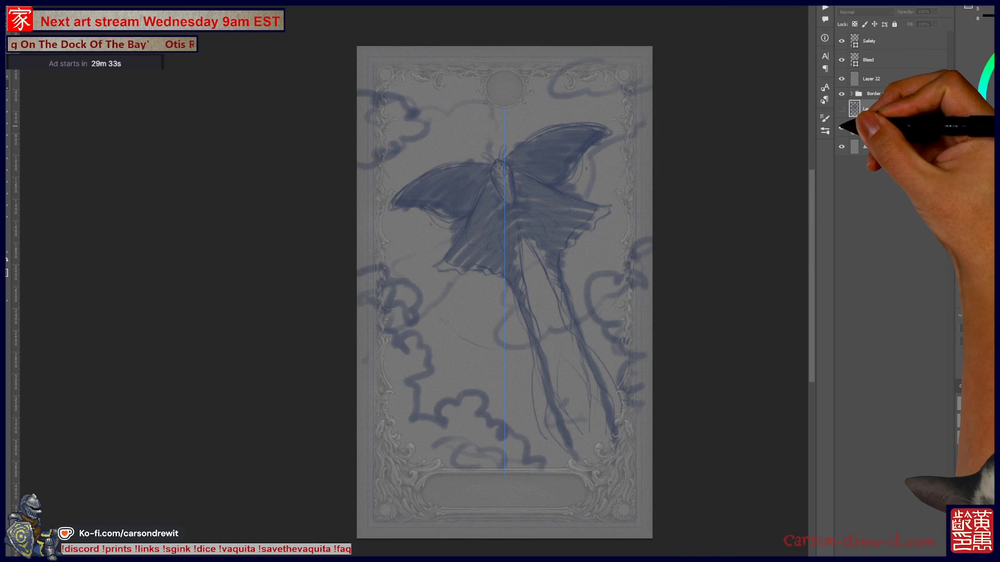
{"action": "left_click", "coordinate": [842, 109]}
{"action": "left_click", "coordinate": [841, 108]}
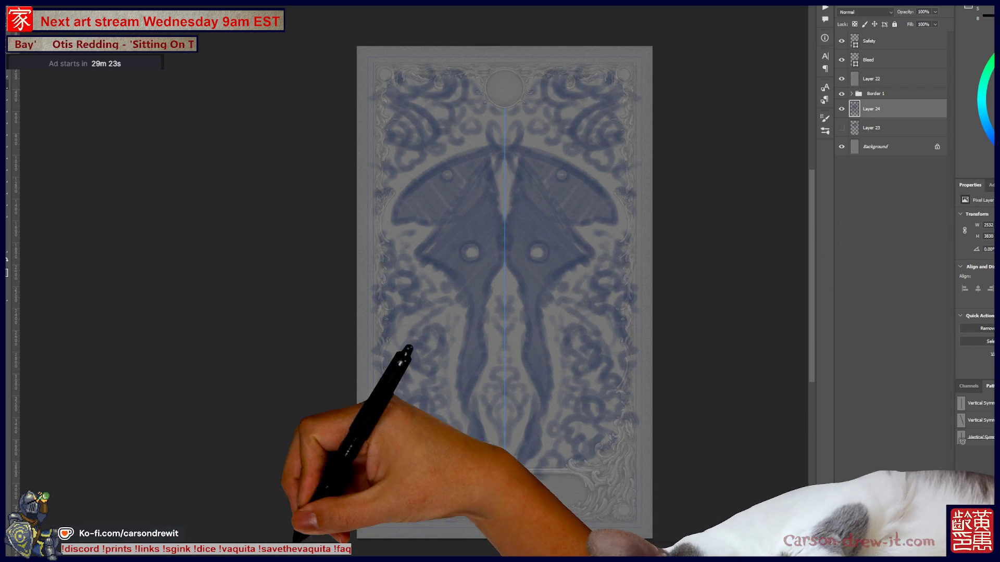
{"action": "right_click", "coordinate": [185, 559]}
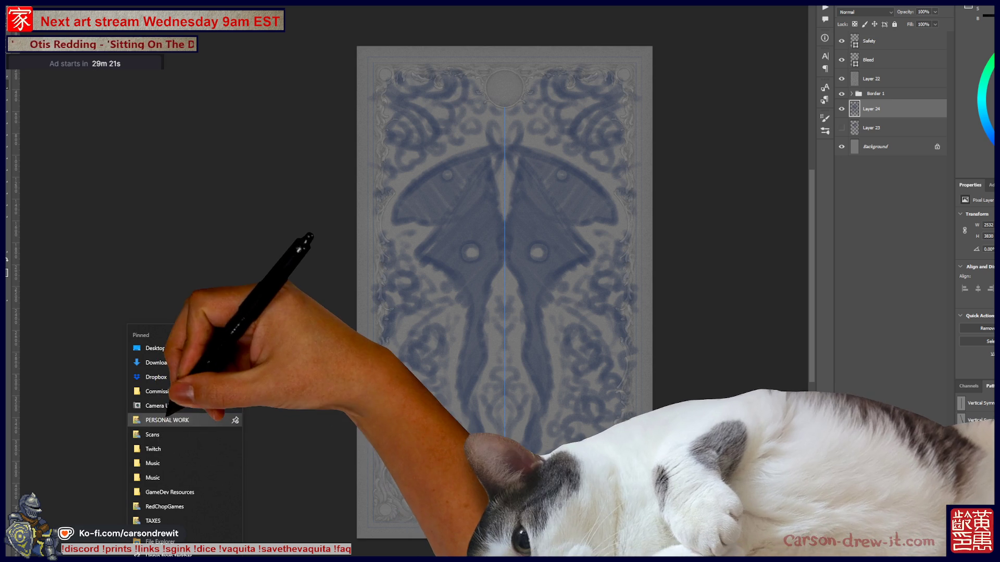
- Open PERSONAL WORK > Sketches 2025 and scroll through the daily sketch files
{"action": "left_click", "coordinate": [166, 420]}
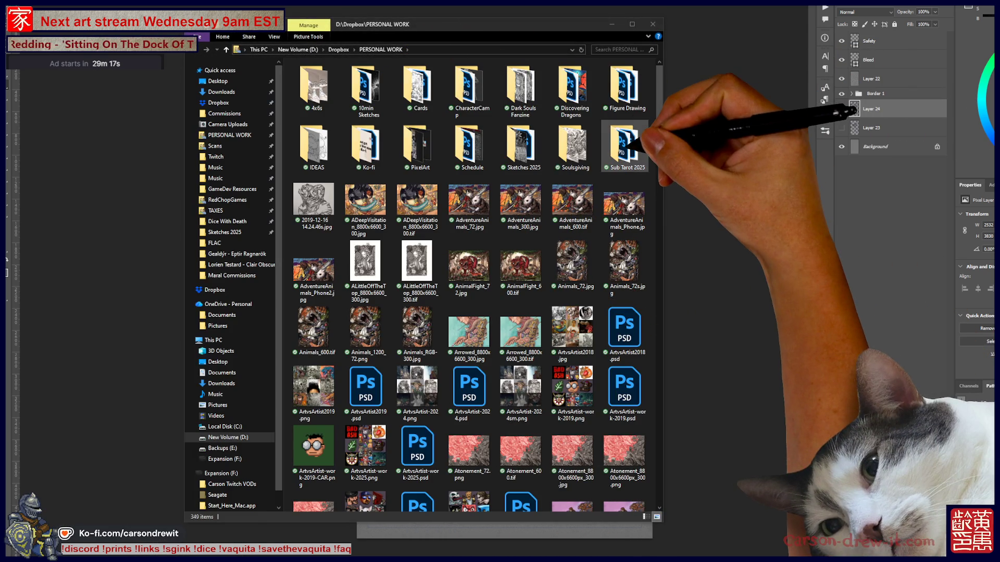
{"action": "left_click", "coordinate": [522, 148]}
{"action": "double_click", "coordinate": [522, 149]}
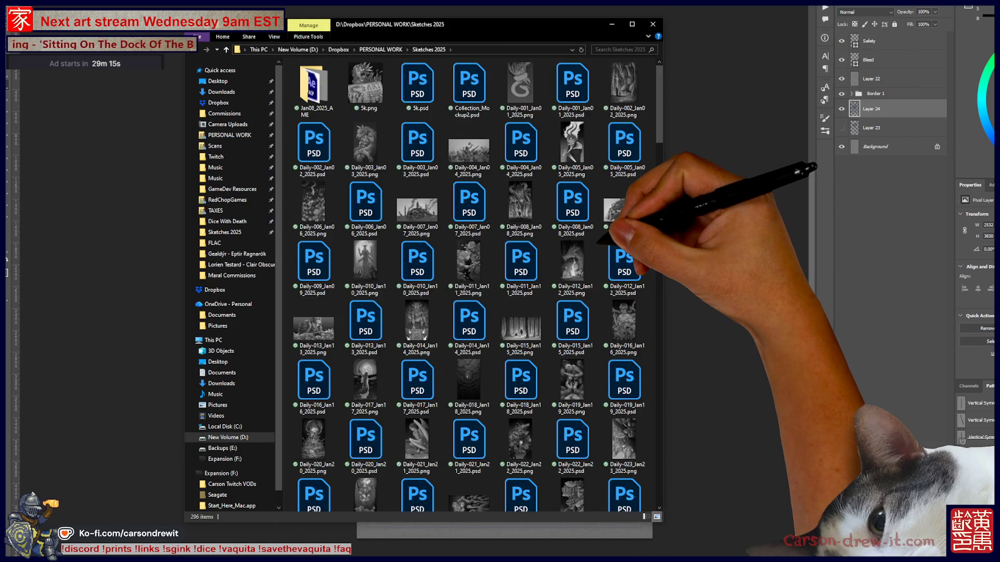
{"action": "scroll", "coordinate": [573, 237], "scroll_direction": "down", "scroll_amount": 10}
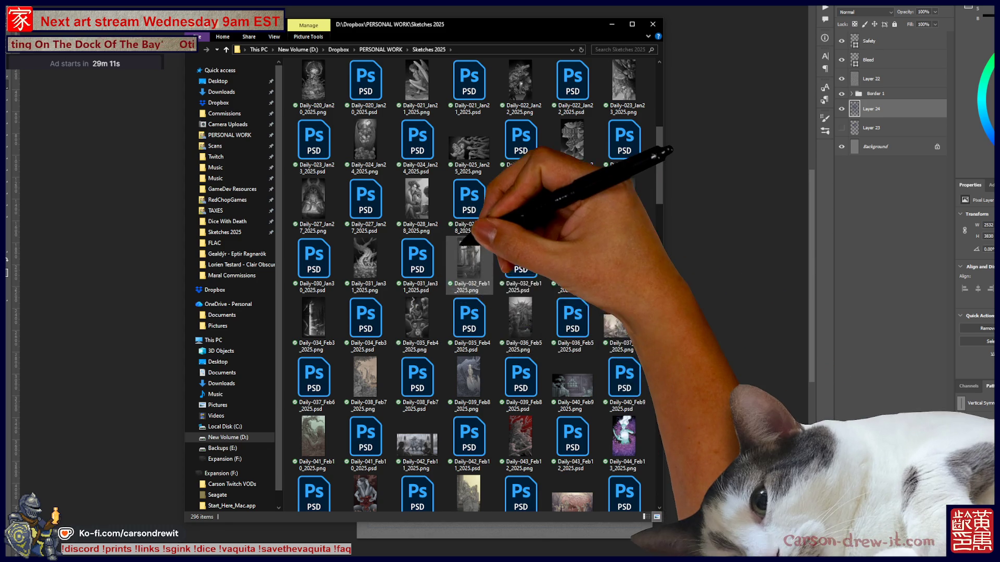
{"action": "scroll", "coordinate": [484, 302], "scroll_direction": "down", "scroll_amount": 5}
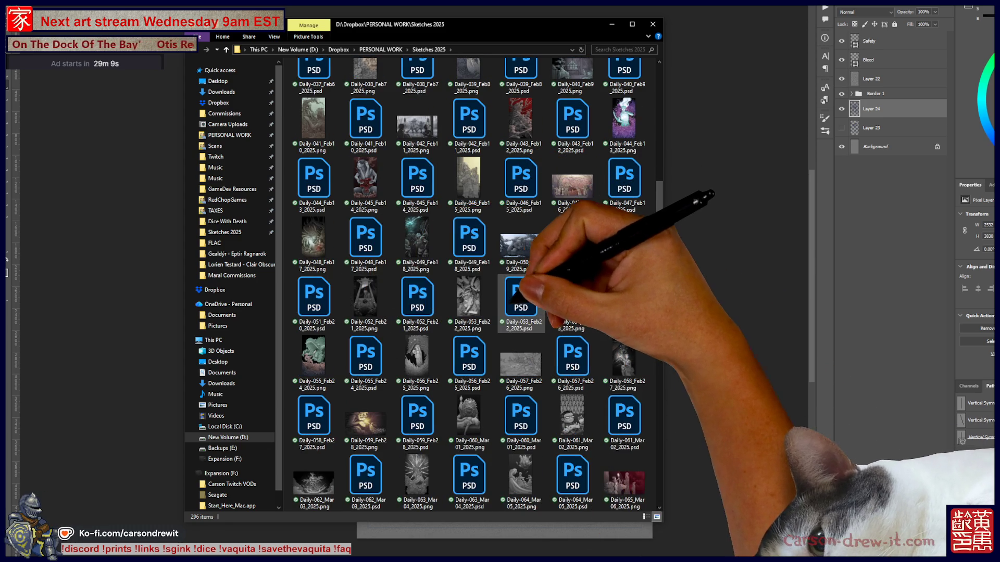
{"action": "scroll", "coordinate": [516, 287], "scroll_direction": "down", "scroll_amount": 3}
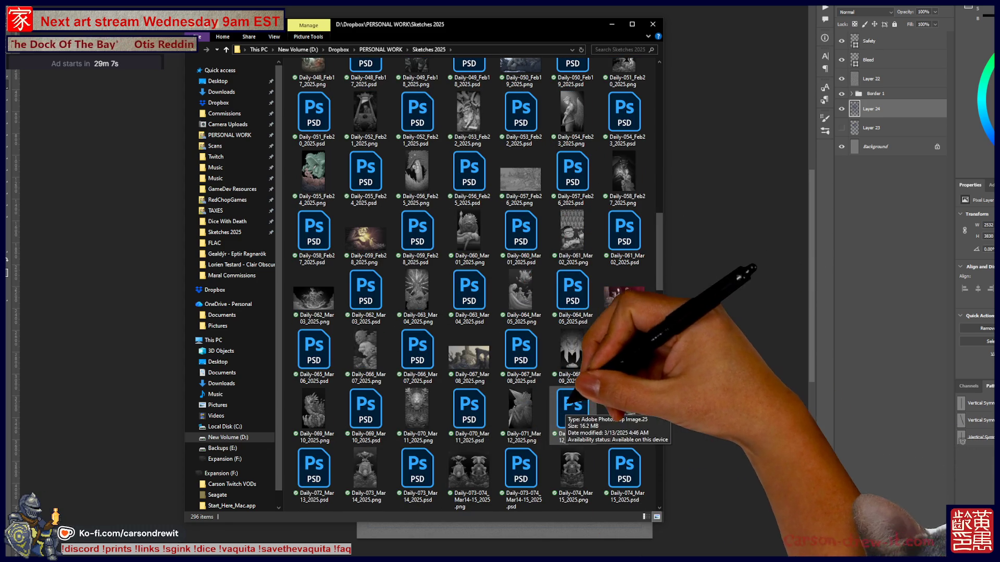
{"action": "scroll", "coordinate": [573, 411], "scroll_direction": "down", "scroll_amount": 6}
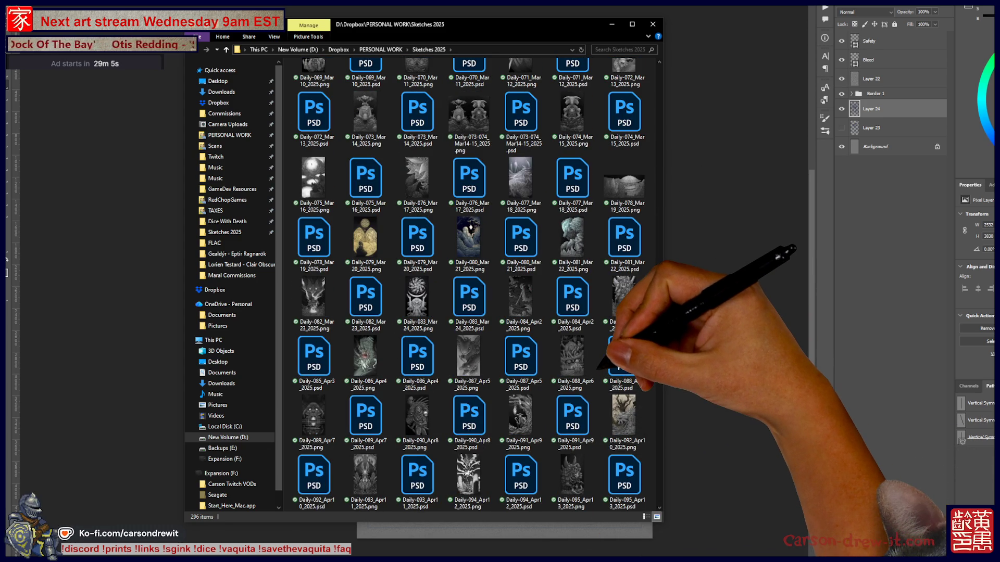
{"action": "scroll", "coordinate": [617, 359], "scroll_direction": "down", "scroll_amount": 6}
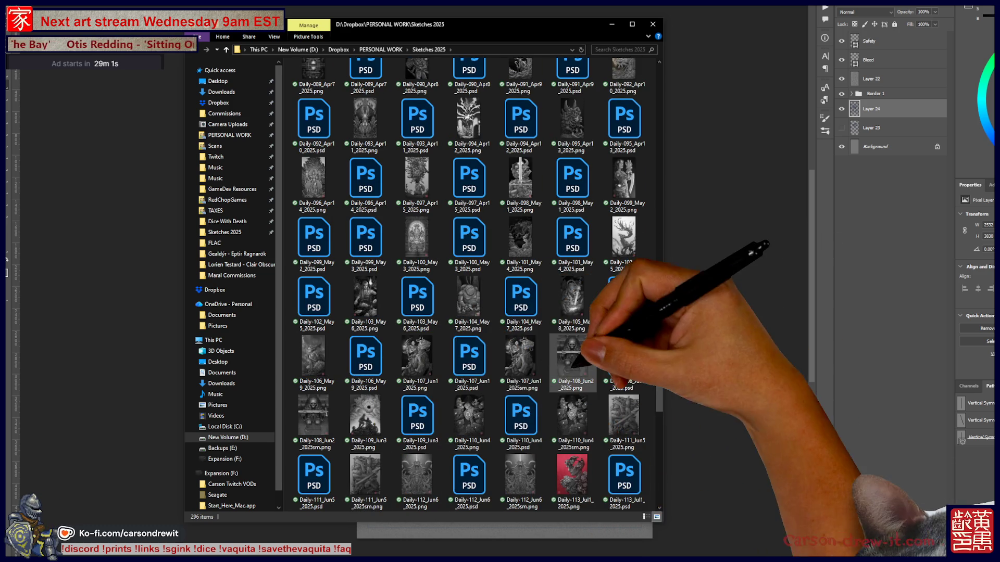
- Scroll the Sketches 2025 list to locate and select Daily-093_Apr11_2025.png
{"action": "scroll", "coordinate": [606, 348], "scroll_direction": "up", "scroll_amount": 8}
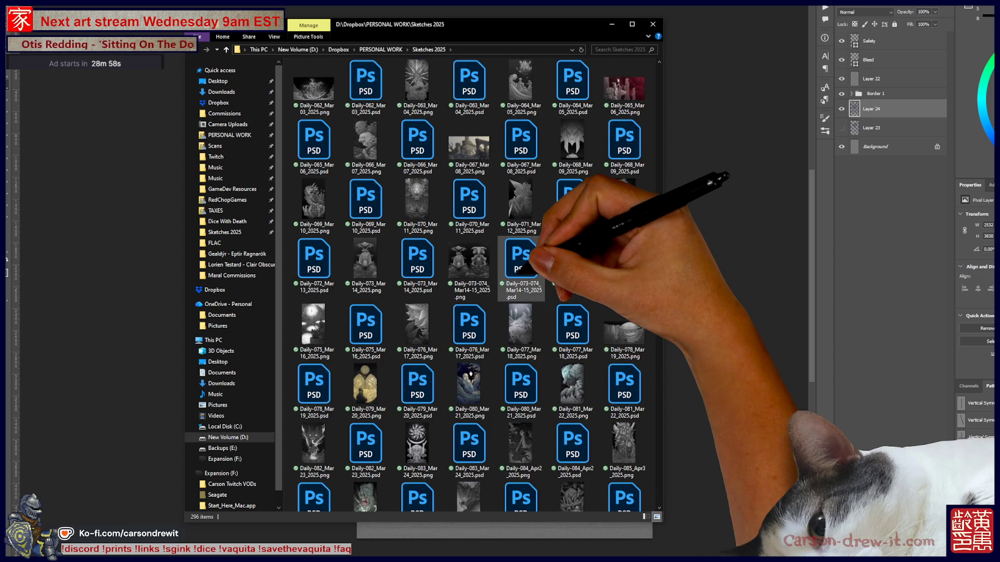
{"action": "scroll", "coordinate": [468, 206], "scroll_direction": "up", "scroll_amount": 3}
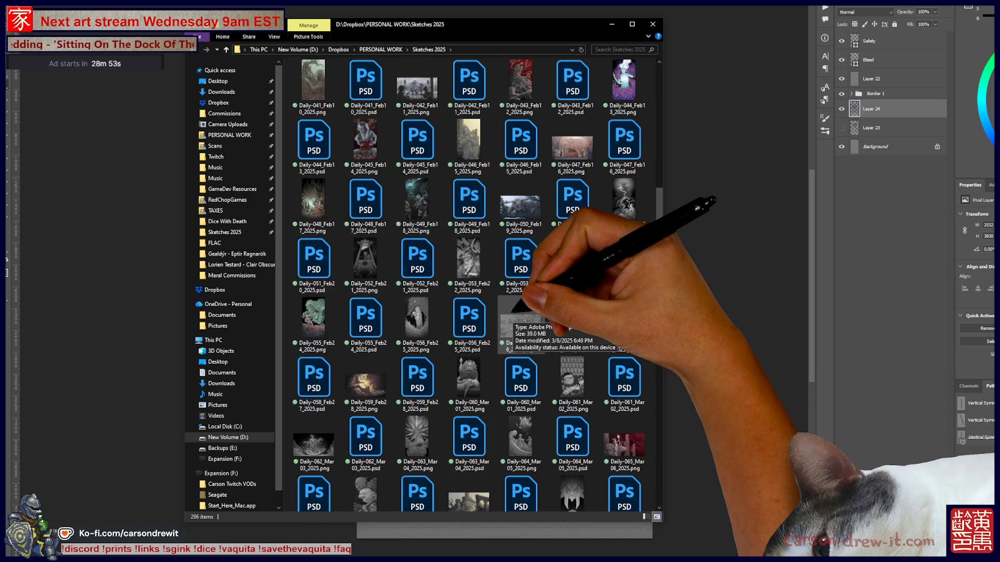
{"action": "scroll", "coordinate": [523, 315], "scroll_direction": "down", "scroll_amount": 11}
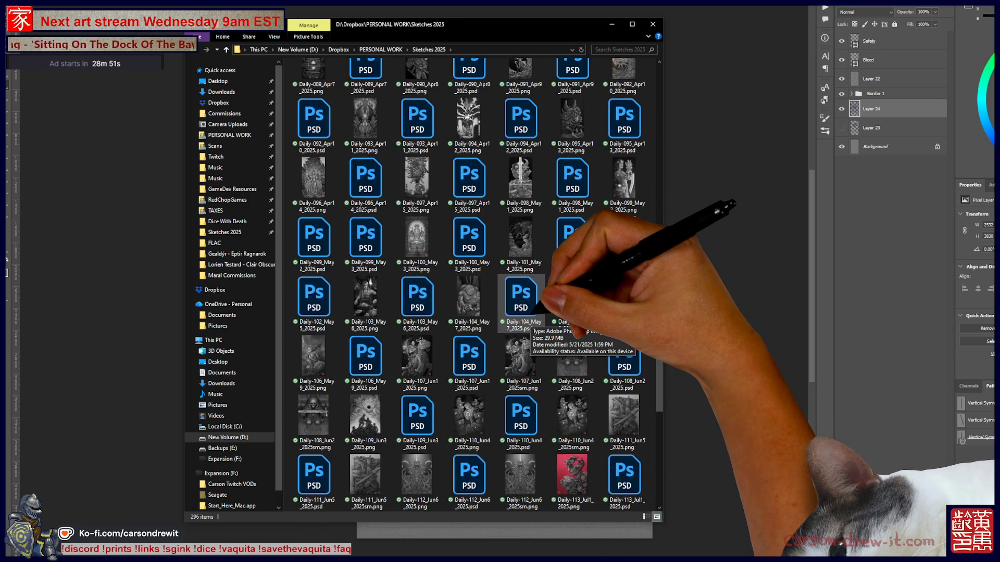
{"action": "scroll", "coordinate": [526, 318], "scroll_direction": "down", "scroll_amount": 3}
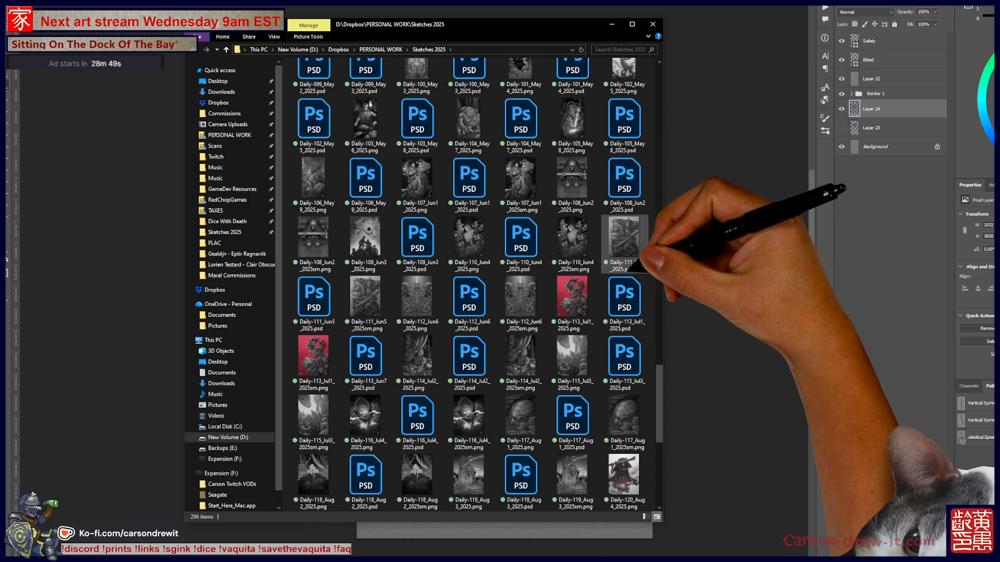
{"action": "scroll", "coordinate": [640, 263], "scroll_direction": "up", "scroll_amount": 6}
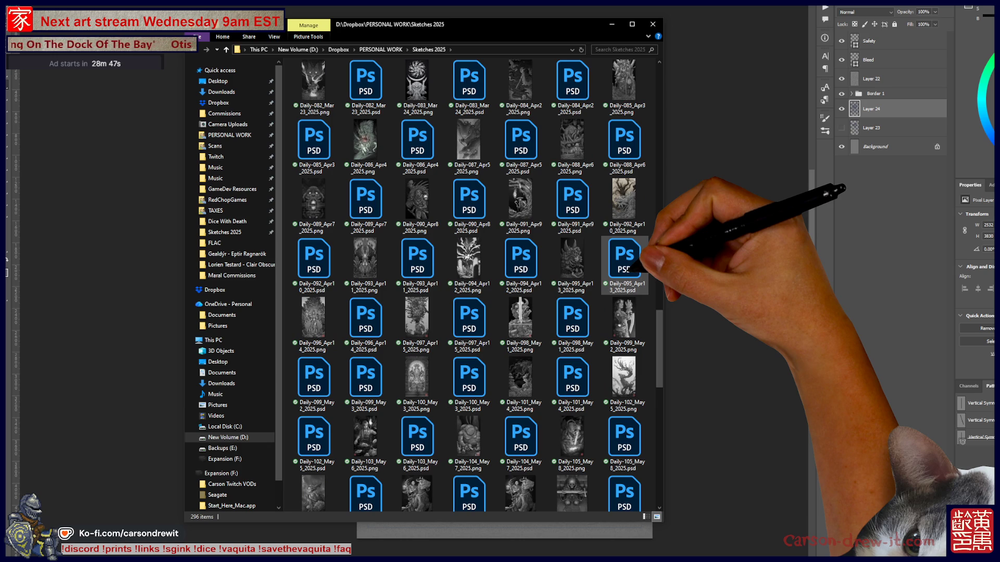
{"action": "scroll", "coordinate": [636, 265], "scroll_direction": "up", "scroll_amount": 3}
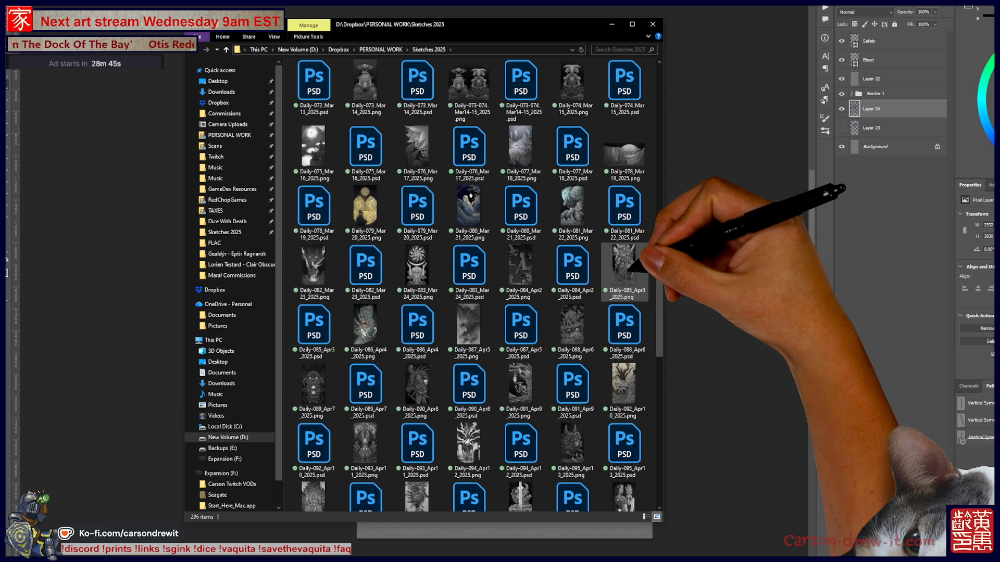
{"action": "scroll", "coordinate": [636, 266], "scroll_direction": "up", "scroll_amount": 3}
{"action": "scroll", "coordinate": [637, 266], "scroll_direction": "up", "scroll_amount": 3}
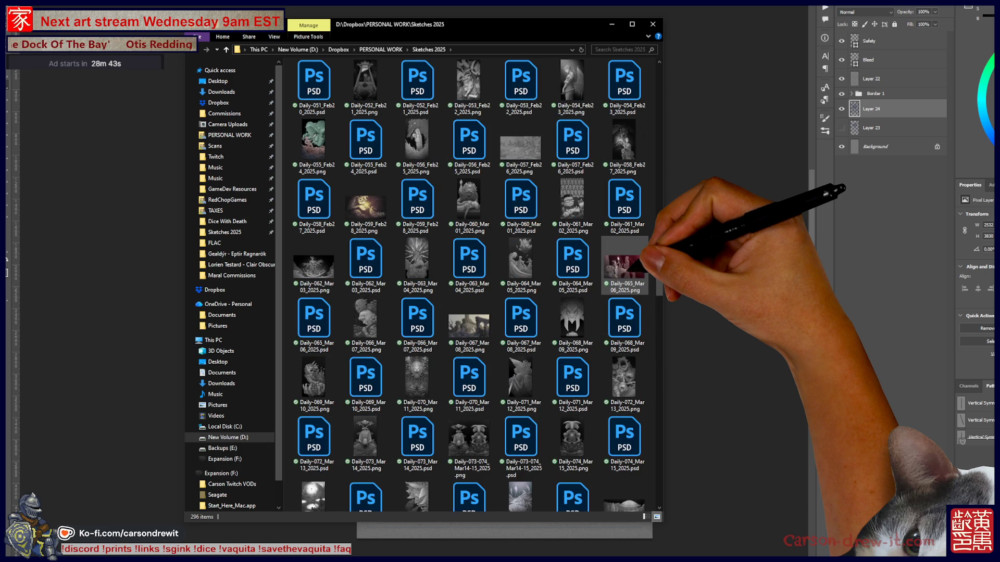
{"action": "scroll", "coordinate": [637, 265], "scroll_direction": "up", "scroll_amount": 3}
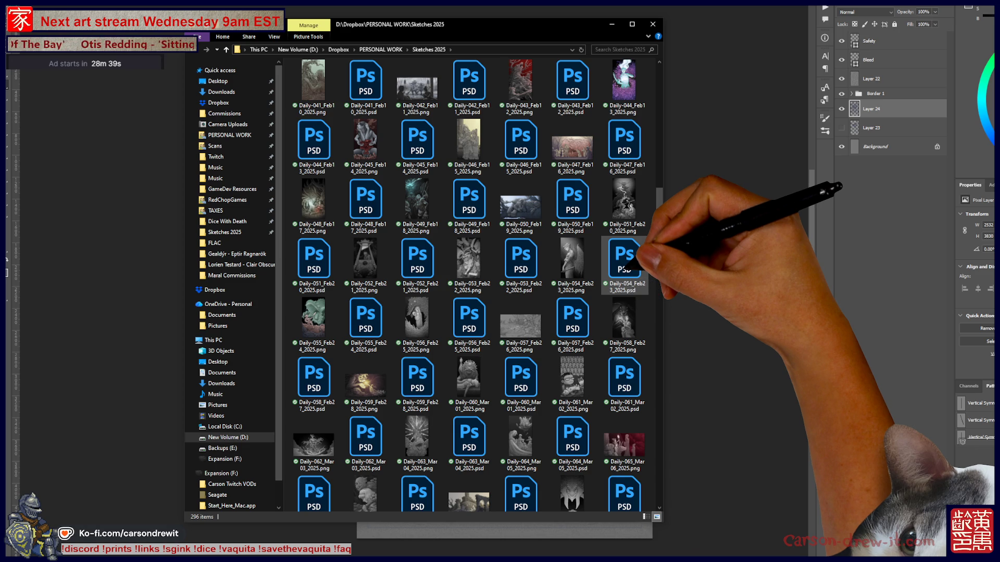
{"action": "scroll", "coordinate": [637, 265], "scroll_direction": "down", "scroll_amount": 3}
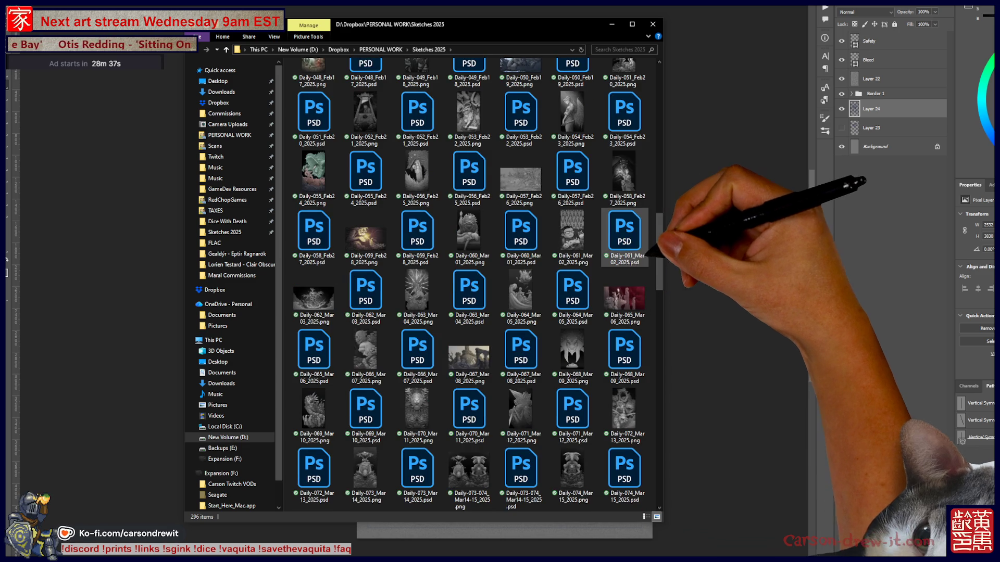
{"action": "scroll", "coordinate": [607, 249], "scroll_direction": "down", "scroll_amount": 3}
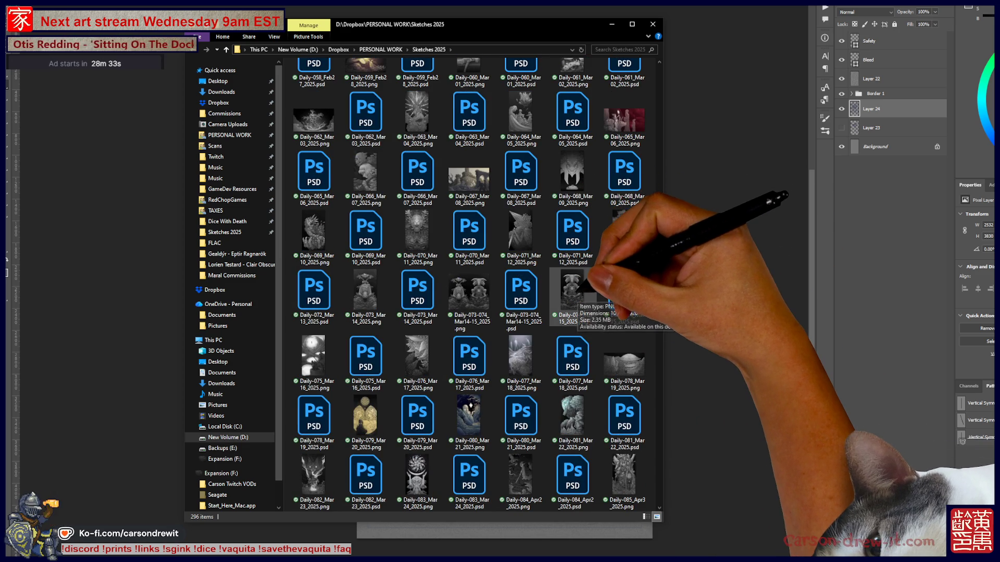
{"action": "scroll", "coordinate": [578, 289], "scroll_direction": "down", "scroll_amount": 3}
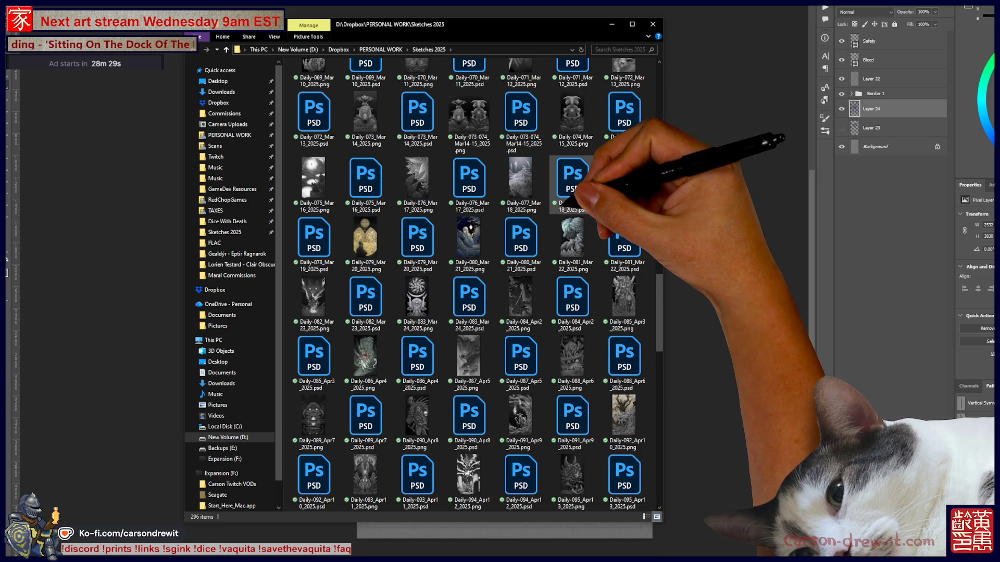
{"action": "scroll", "coordinate": [572, 185], "scroll_direction": "down", "scroll_amount": 3}
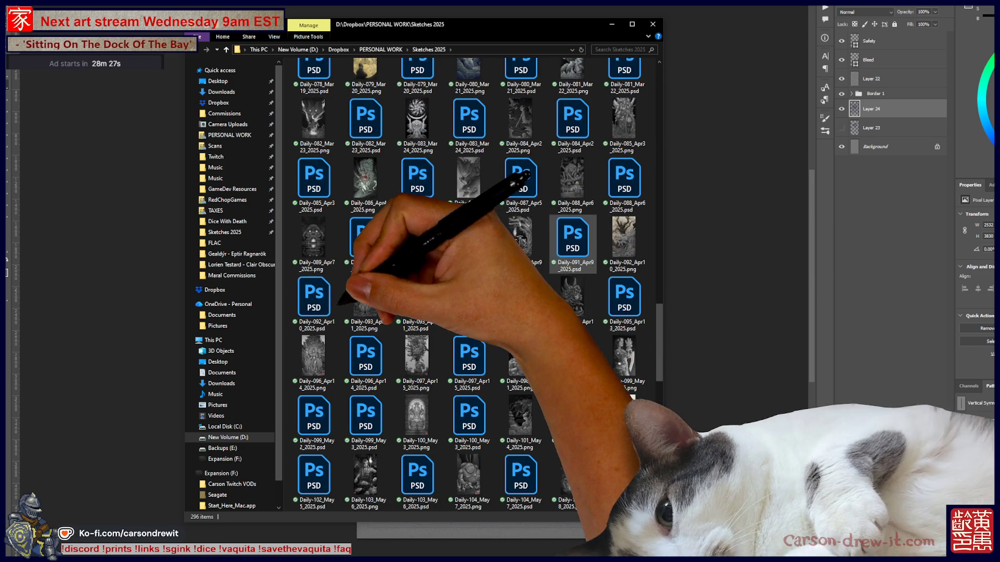
{"action": "left_click", "coordinate": [365, 302]}
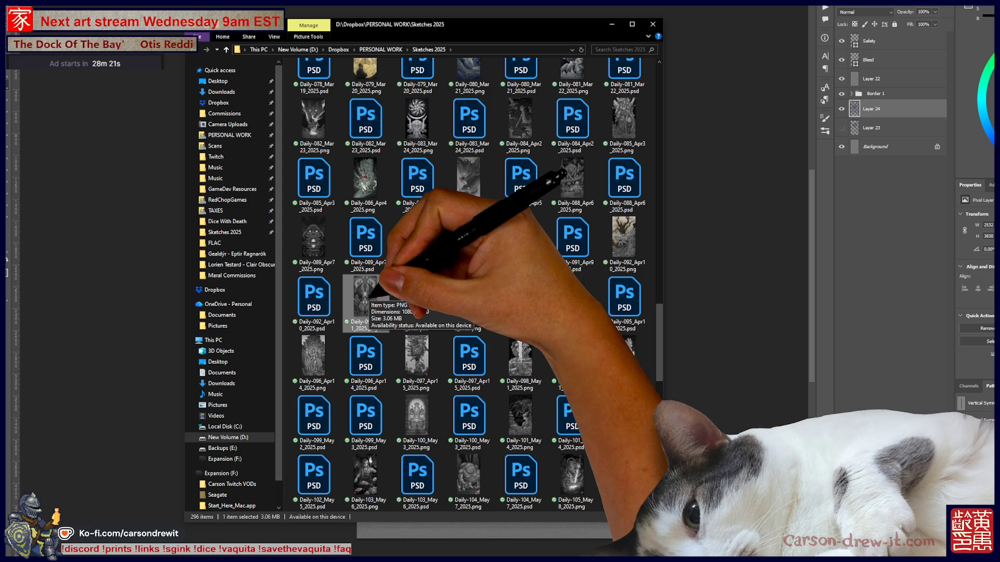
- Open Daily-093_Apr11_2025.png in Photos and view it full screen with F11
{"action": "double_click", "coordinate": [367, 296]}
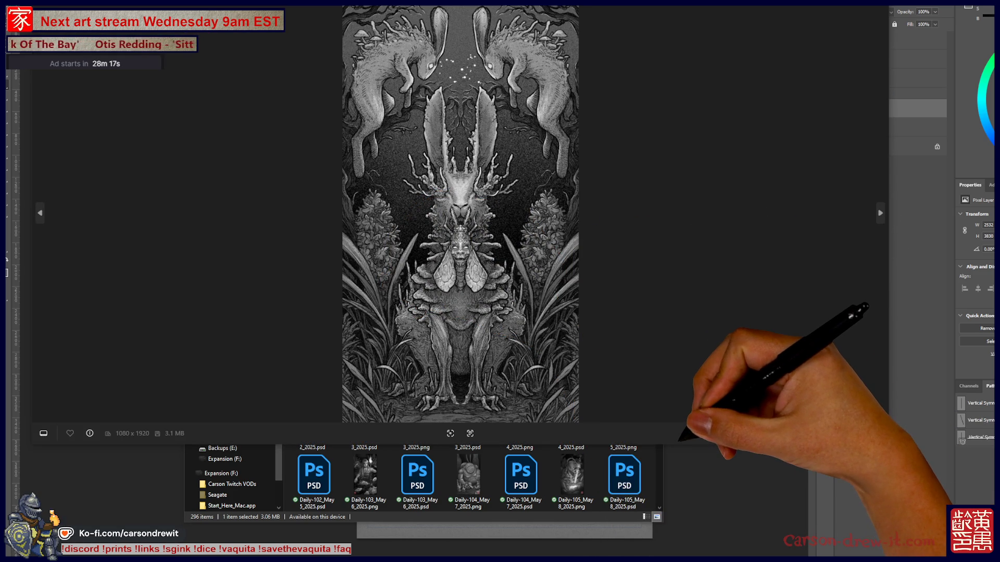
{"action": "key", "text": "F11"}
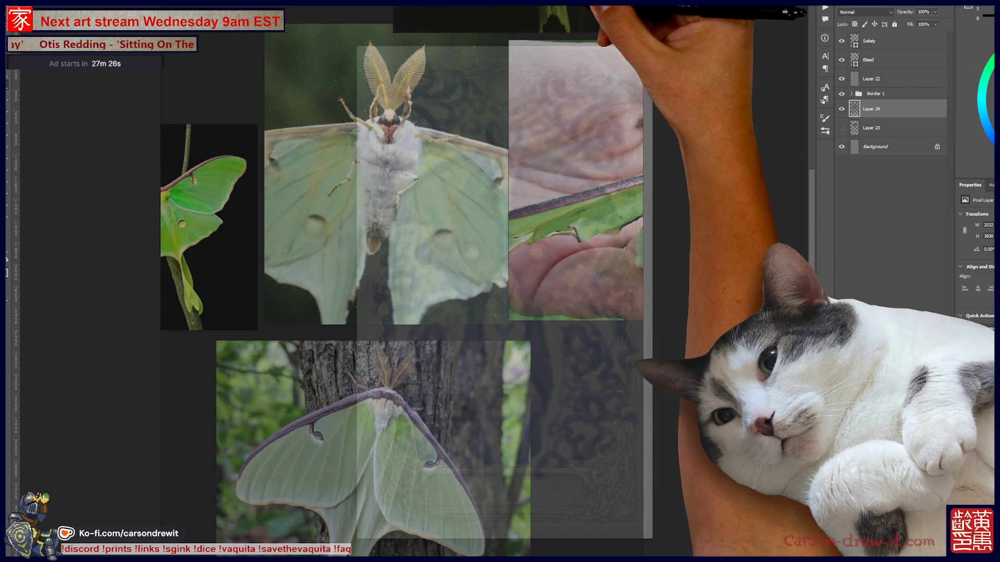
- Check PureRef's Appearance settings, then hide the reference board to reveal the moth card
{"action": "right_click", "coordinate": [538, 7]}
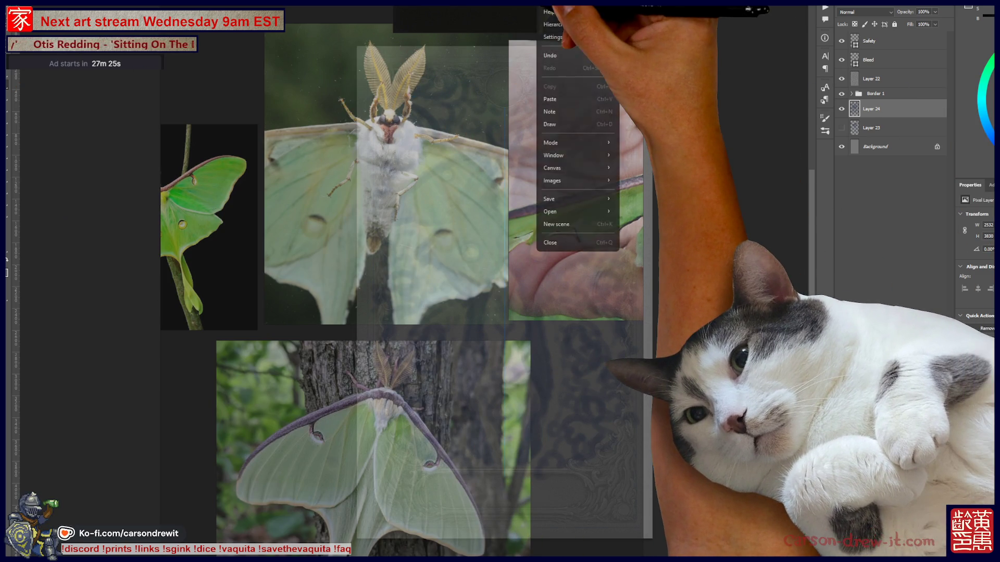
{"action": "left_click", "coordinate": [552, 37]}
{"action": "left_click", "coordinate": [284, 217]}
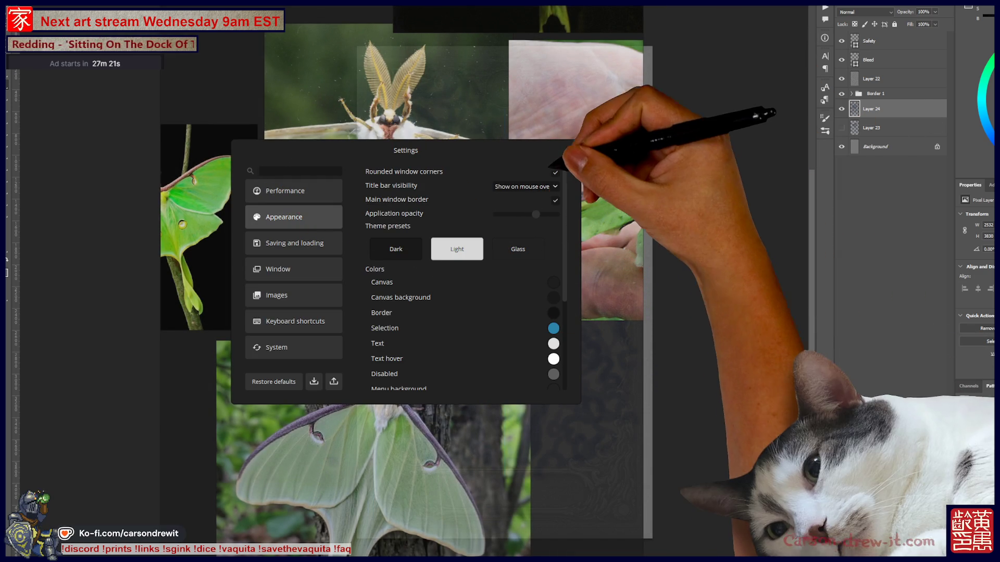
{"action": "key", "text": "Escape"}
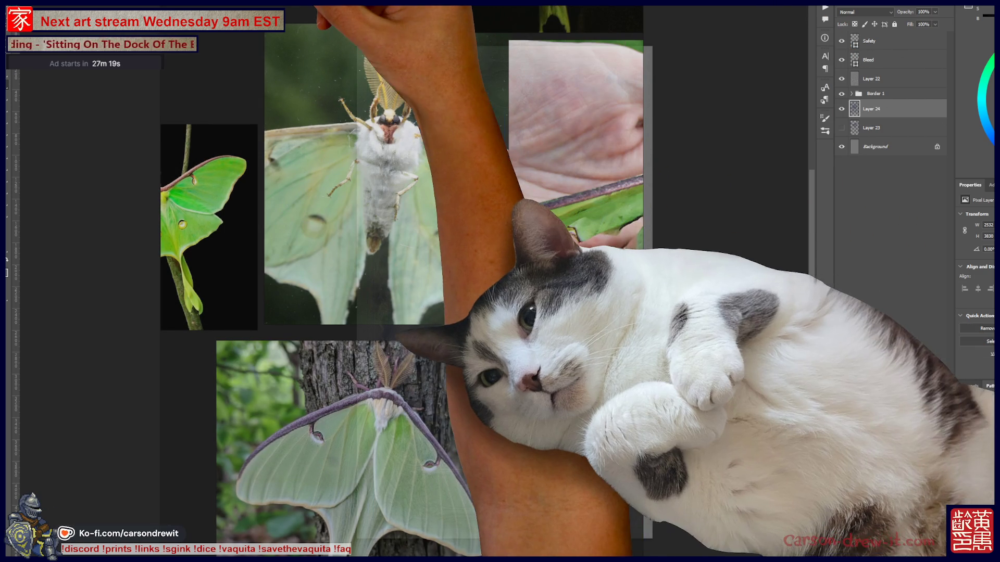
{"action": "key", "text": "alt+Tab"}
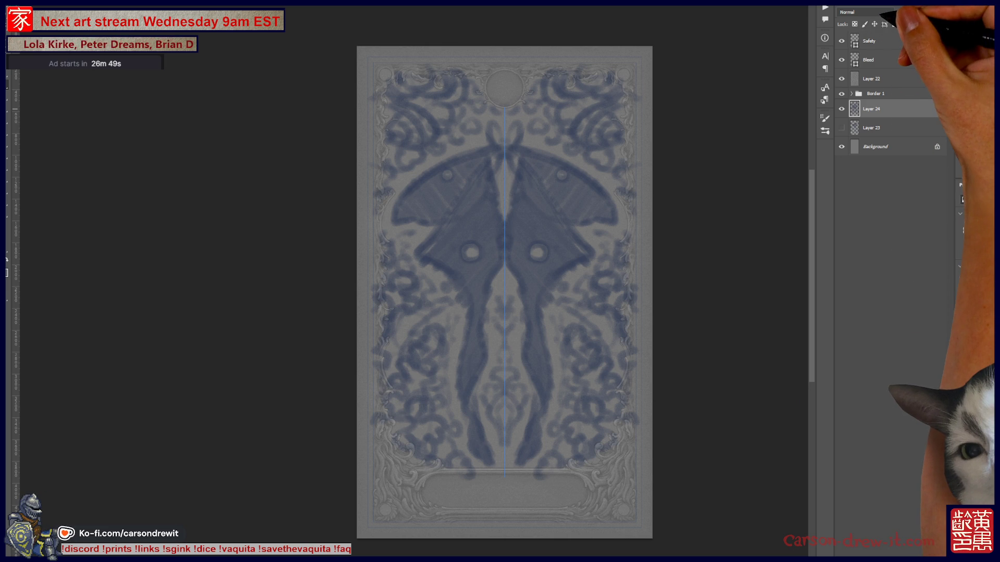
- Fade the moth sketch Layer 24 to 40% opacity and add new Layer 25 above it
{"action": "key", "text": "5"}
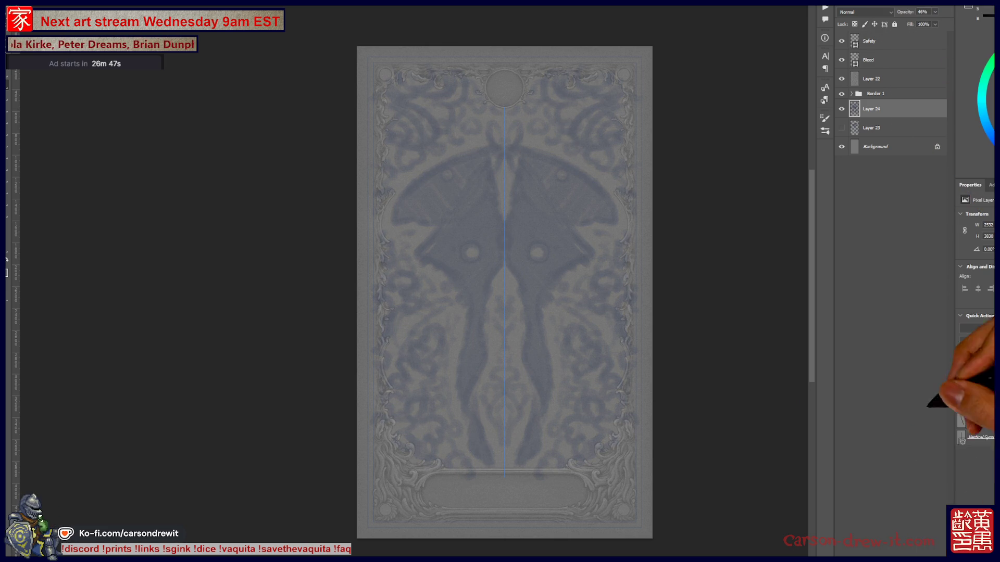
{"action": "key", "text": "ctrl+shift+alt+n"}
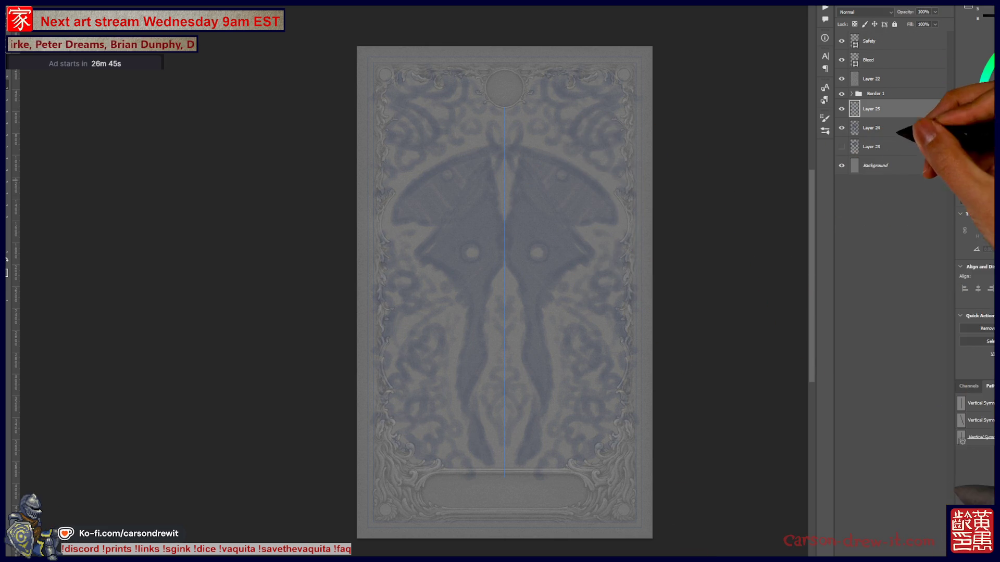
{"action": "scroll", "coordinate": [500, 291], "scroll_direction": "up", "scroll_amount": 1}
- Hide the grey overlay Layer 22 and draw a small loop at the moth's head
{"action": "scroll", "coordinate": [528, 110], "scroll_direction": "up", "scroll_amount": 8}
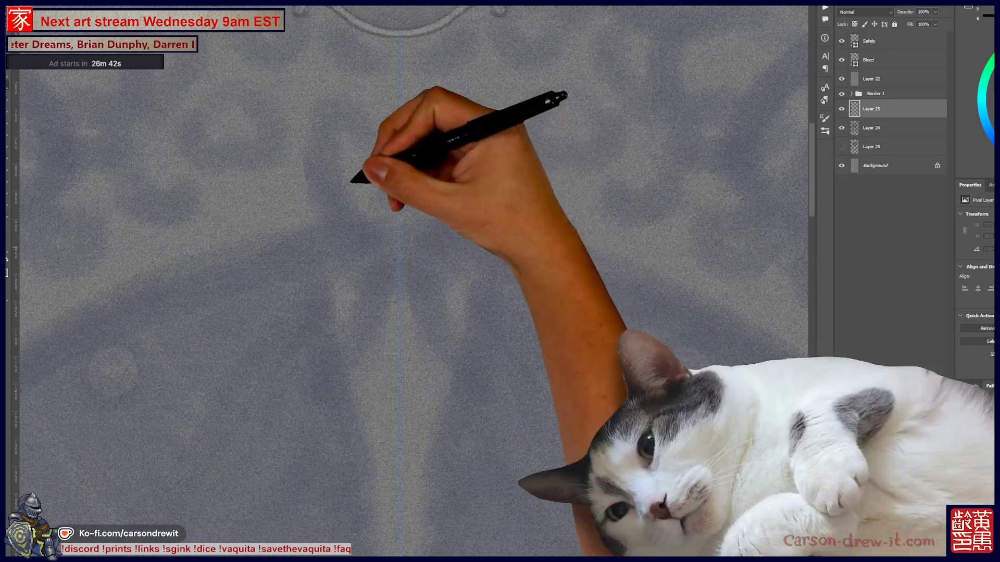
{"action": "left_click", "coordinate": [842, 79]}
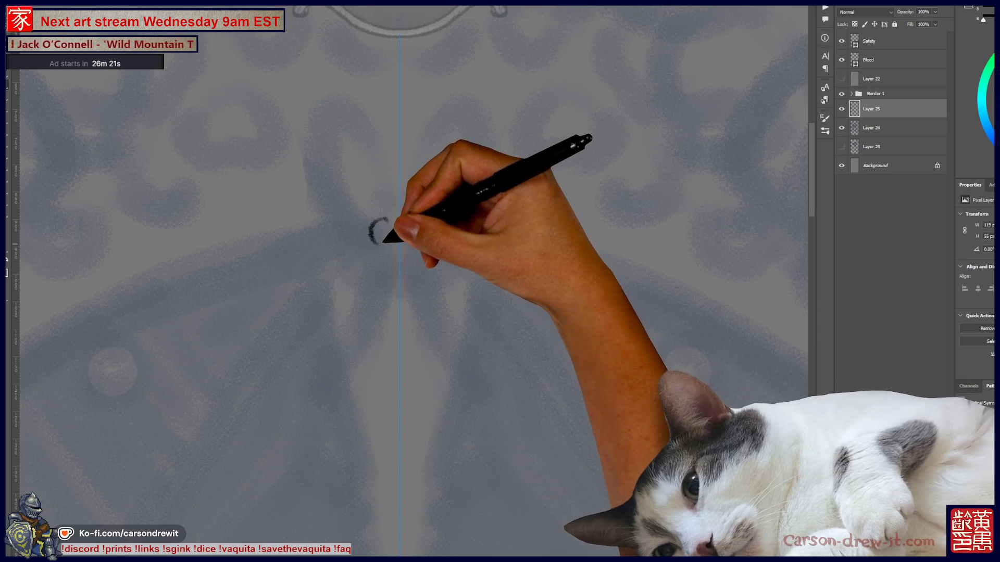
{"action": "mouse_move", "coordinate": [374, 234]}
{"action": "left_mouse_down"}
{"action": "mouse_move", "coordinate": [381, 218]}
{"action": "mouse_move", "coordinate": [391, 223]}
{"action": "left_mouse_up"}
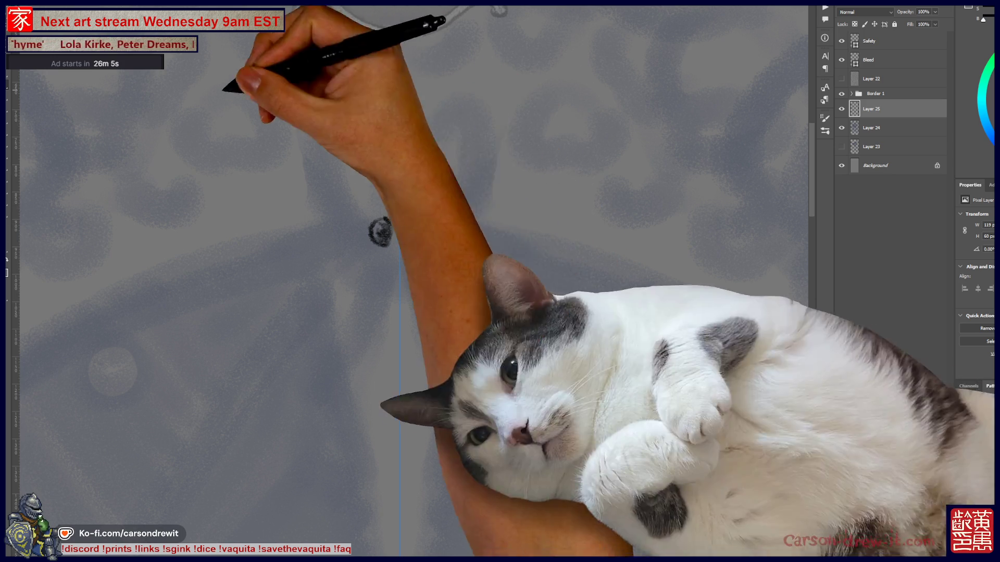
- Sketch the second eye, marks above the eyes and the head's lower outline, then start the antennae
{"action": "left_click", "coordinate": [418, 232]}
{"action": "left_click_drag", "start_coordinate": [388, 214], "coordinate": [409, 214]}
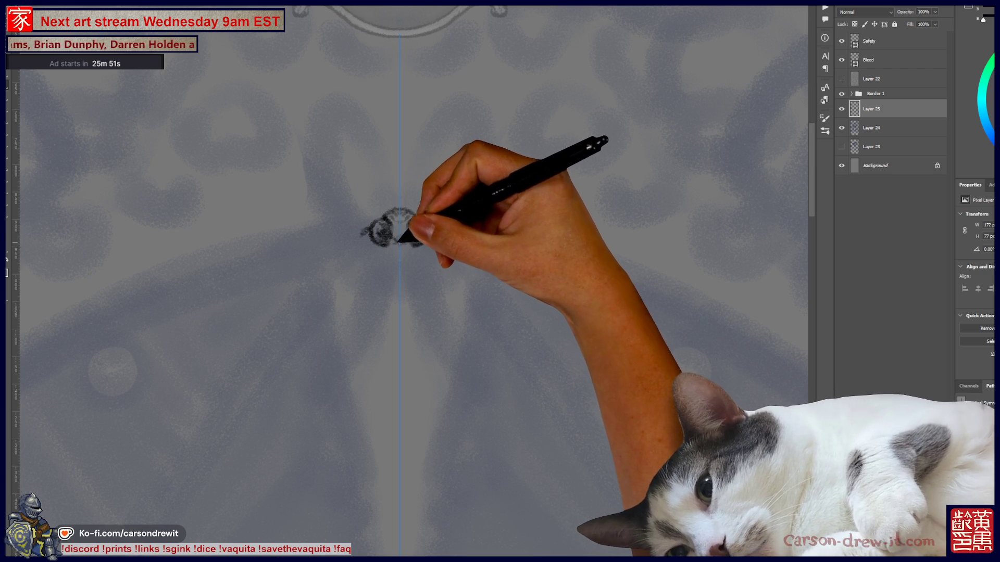
{"action": "left_click_drag", "start_coordinate": [396, 240], "coordinate": [404, 243]}
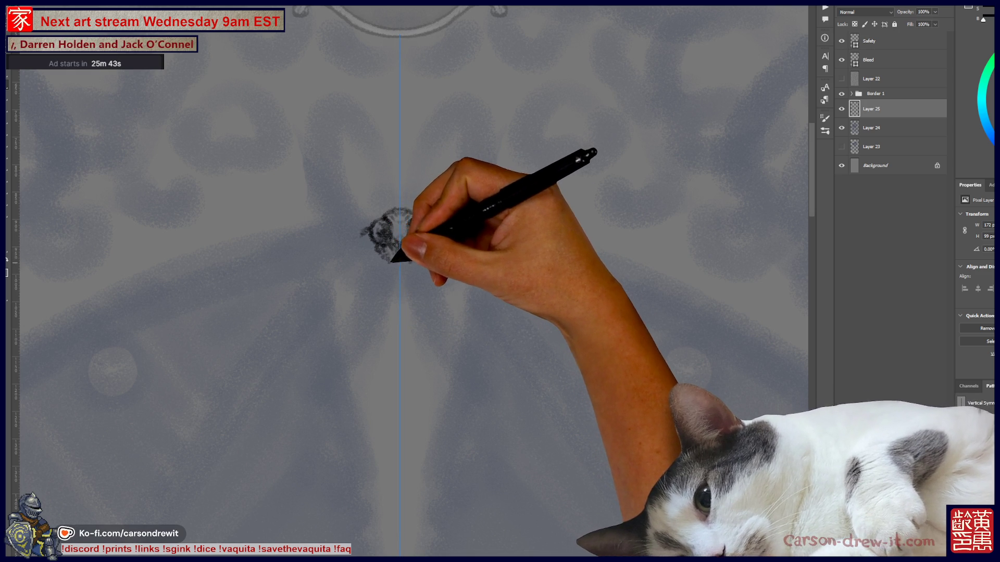
{"action": "left_click_drag", "start_coordinate": [388, 264], "coordinate": [393, 277]}
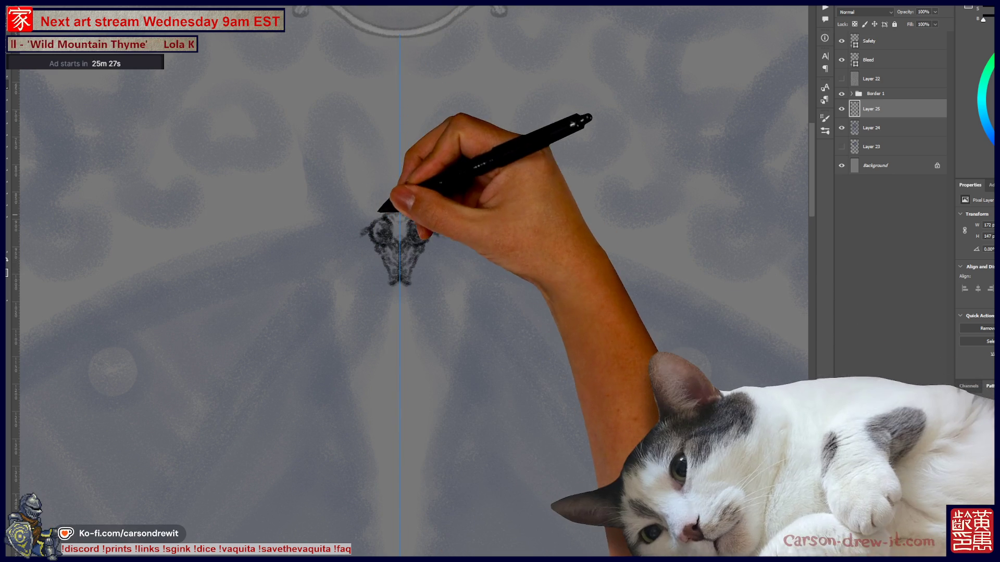
{"action": "mouse_move", "coordinate": [376, 212]}
{"action": "left_mouse_down"}
{"action": "mouse_move", "coordinate": [320, 131]}
{"action": "mouse_move", "coordinate": [327, 85]}
{"action": "left_mouse_up"}
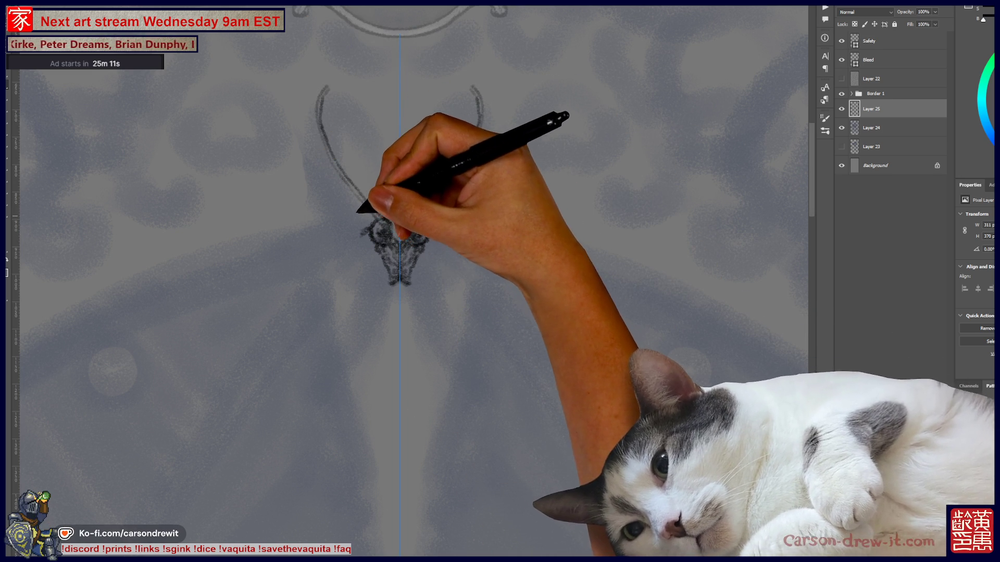
- Draw the outer curve of both mirrored antennae and refine the left antenna's feathering
{"action": "mouse_move", "coordinate": [359, 211]}
{"action": "left_mouse_down"}
{"action": "mouse_move", "coordinate": [313, 145]}
{"action": "mouse_move", "coordinate": [312, 109]}
{"action": "mouse_move", "coordinate": [327, 86]}
{"action": "mouse_move", "coordinate": [388, 206]}
{"action": "left_mouse_up"}
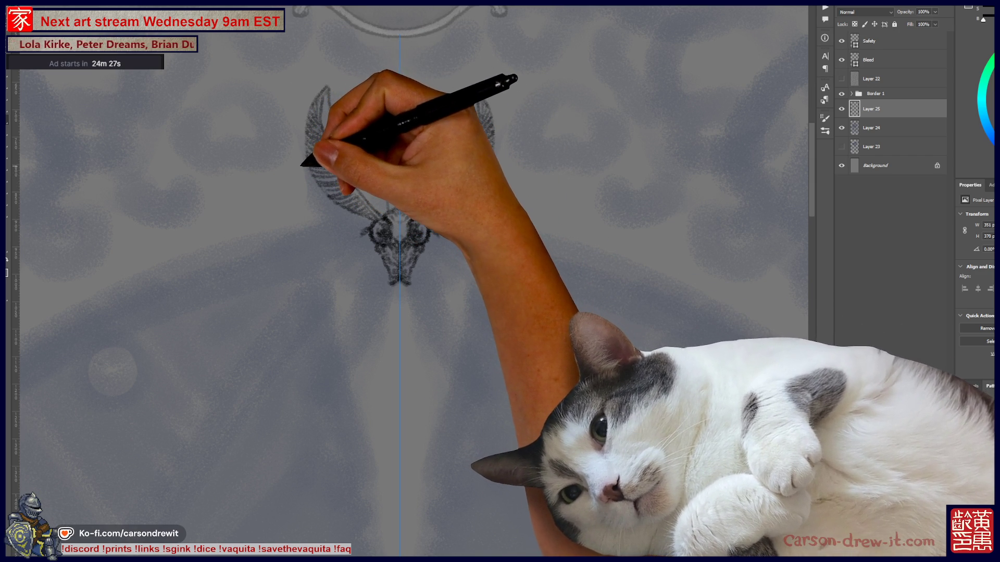
{"action": "left_click_drag", "start_coordinate": [306, 161], "coordinate": [312, 156]}
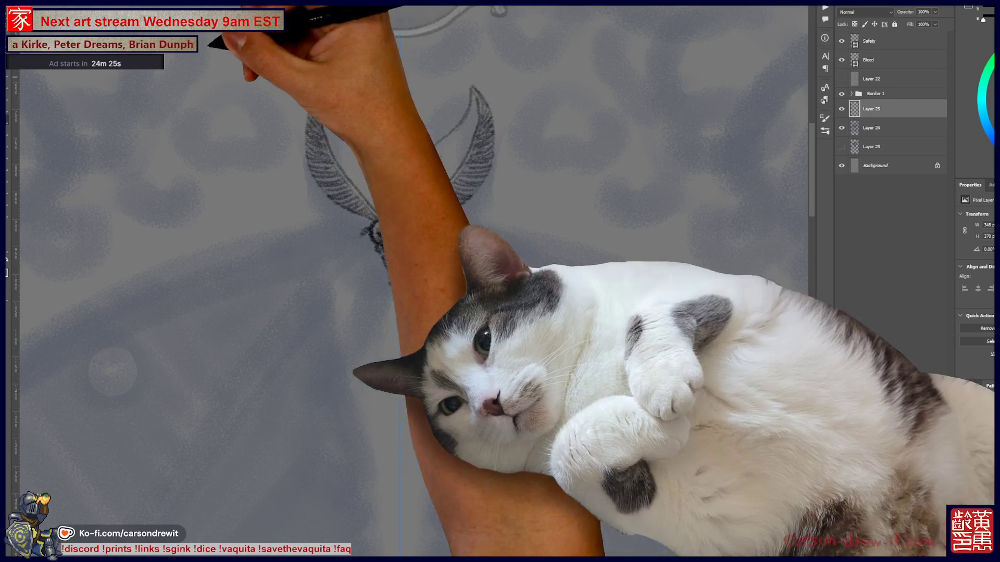
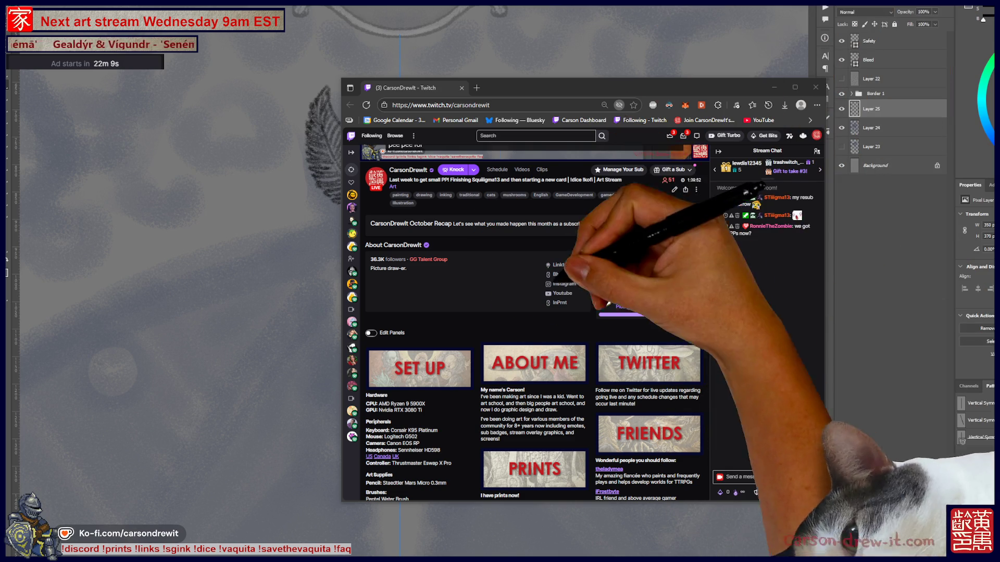
- Close the stream page and darken the mirrored feathery antennae with strokes near the right tip
{"action": "scroll", "coordinate": [525, 313], "scroll_direction": "up", "scroll_amount": 3}
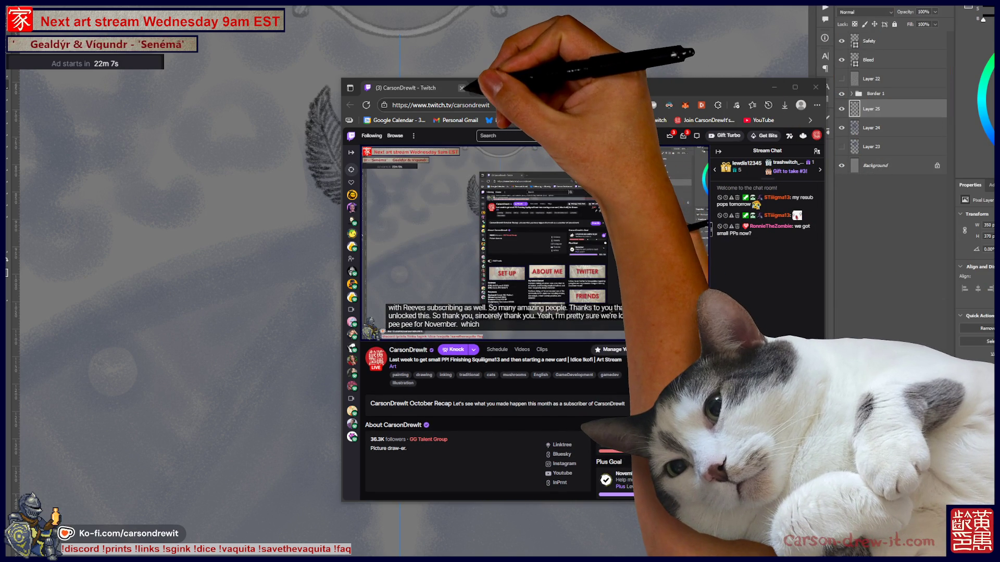
{"action": "left_click", "coordinate": [461, 87]}
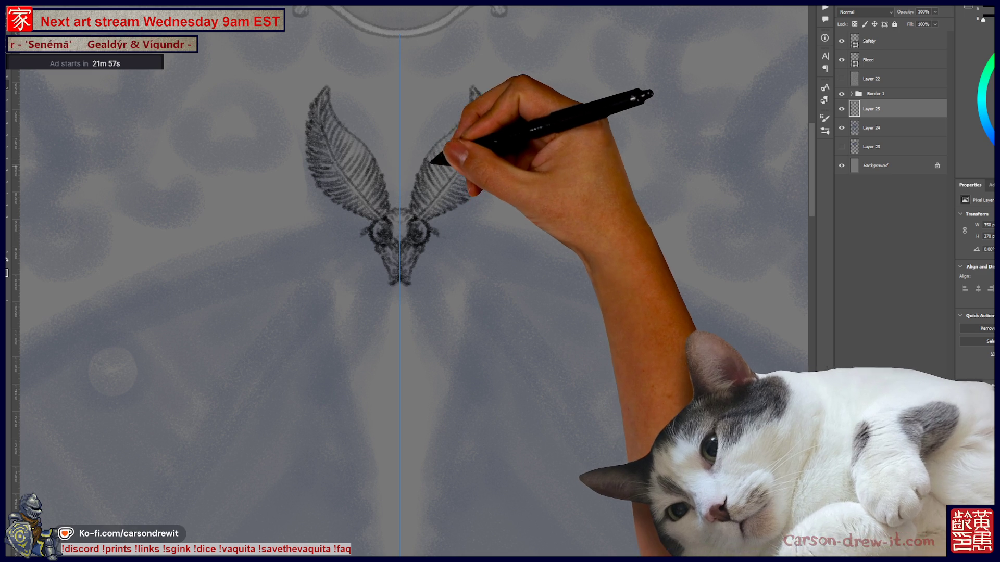
{"action": "left_click_drag", "start_coordinate": [443, 168], "coordinate": [444, 134]}
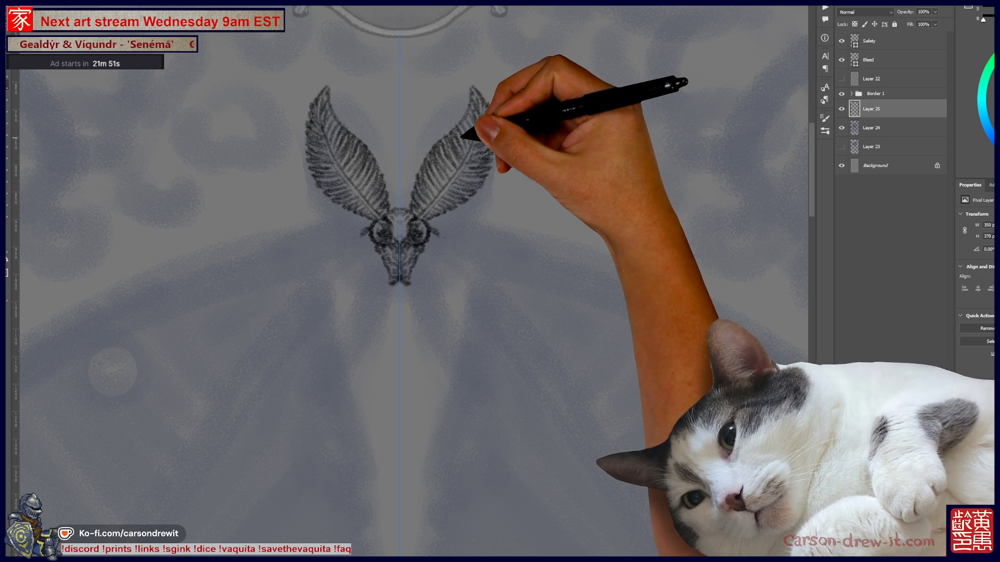
{"action": "left_click_drag", "start_coordinate": [470, 125], "coordinate": [466, 114]}
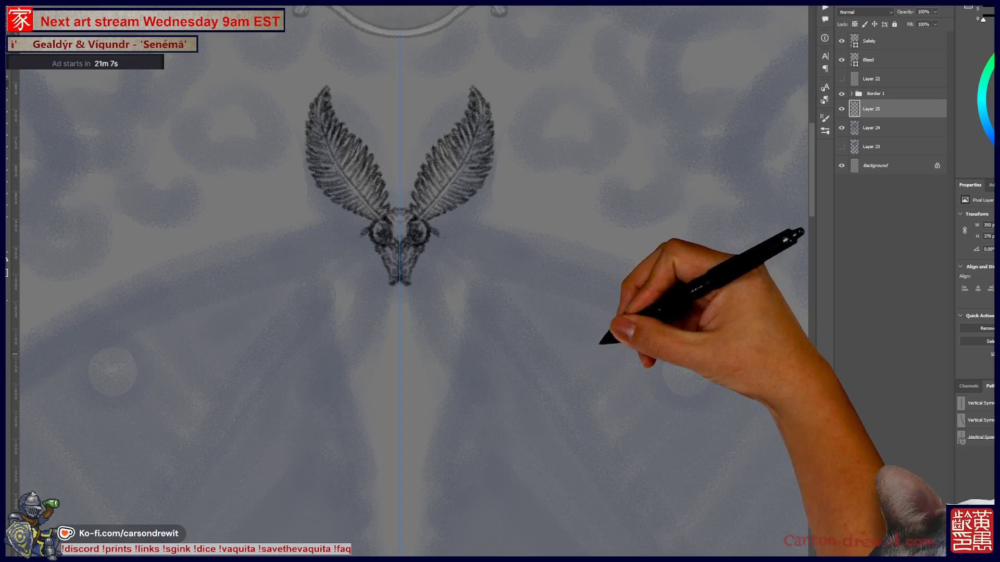
{"action": "key", "text": "ctrl"}
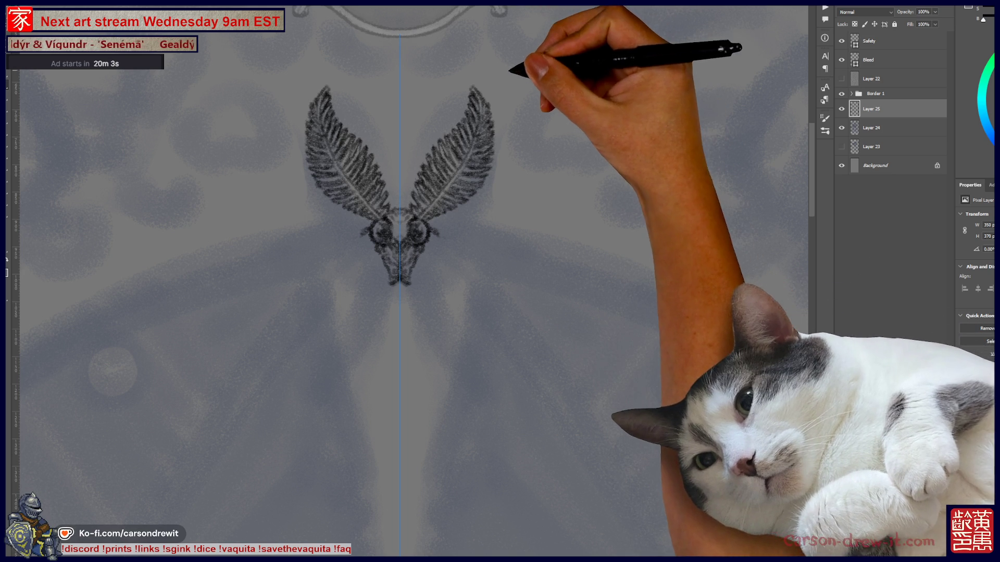
- Shift the drawing up to make room below the moth's head for body lines
{"action": "left_click_drag", "start_coordinate": [474, 166], "coordinate": [464, 138]}
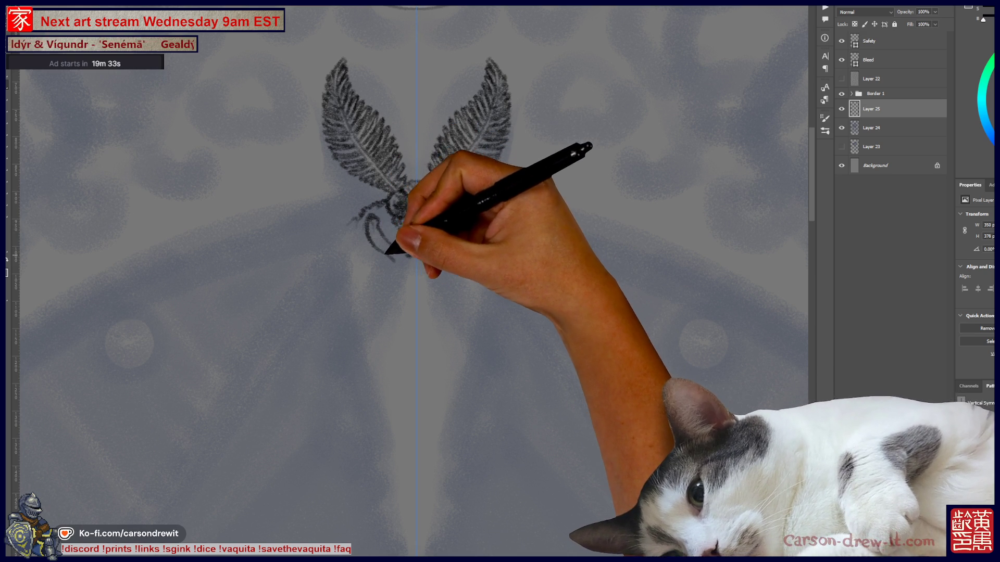
- Brush mirrored curling strokes under the head and lengthen the lower body lines downward
{"action": "left_click_drag", "start_coordinate": [389, 260], "coordinate": [394, 267]}
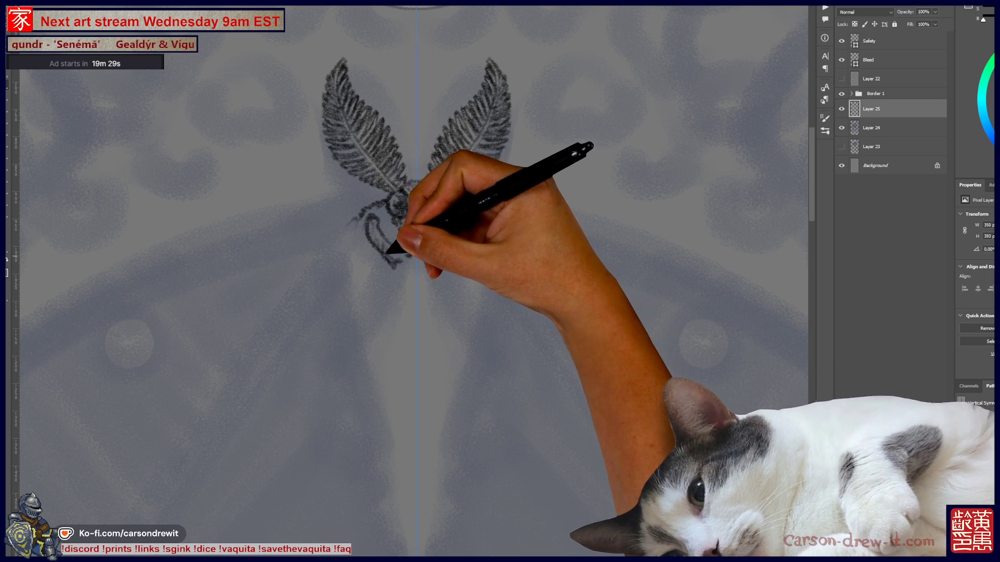
{"action": "left_click_drag", "start_coordinate": [406, 259], "coordinate": [409, 273]}
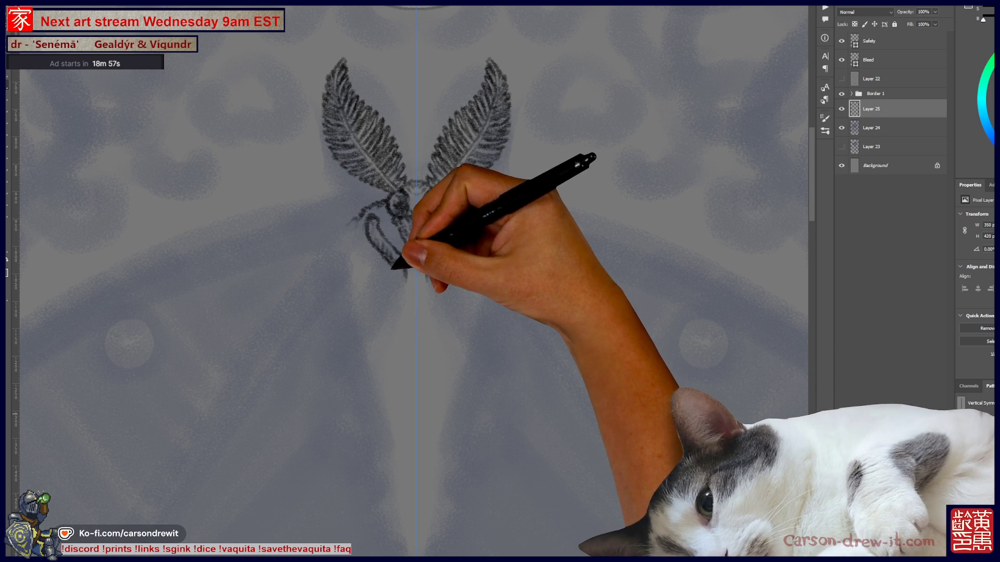
{"action": "mouse_move", "coordinate": [396, 295]}
{"action": "left_mouse_down"}
{"action": "mouse_move", "coordinate": [408, 286]}
{"action": "mouse_move", "coordinate": [402, 273]}
{"action": "left_mouse_up"}
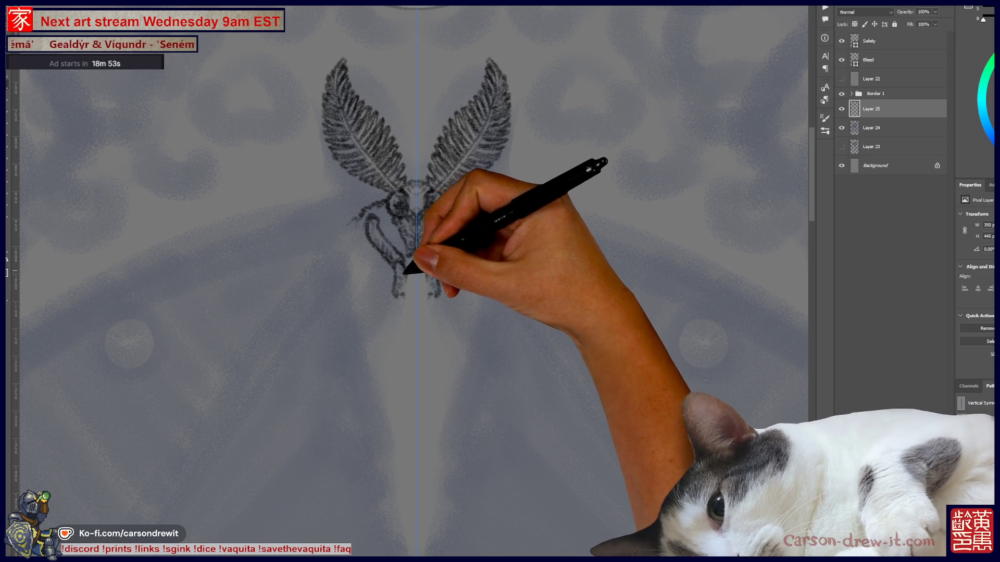
{"action": "mouse_move", "coordinate": [395, 295]}
{"action": "left_mouse_down"}
{"action": "mouse_move", "coordinate": [404, 306]}
{"action": "mouse_move", "coordinate": [418, 298]}
{"action": "mouse_move", "coordinate": [408, 311]}
{"action": "left_mouse_up"}
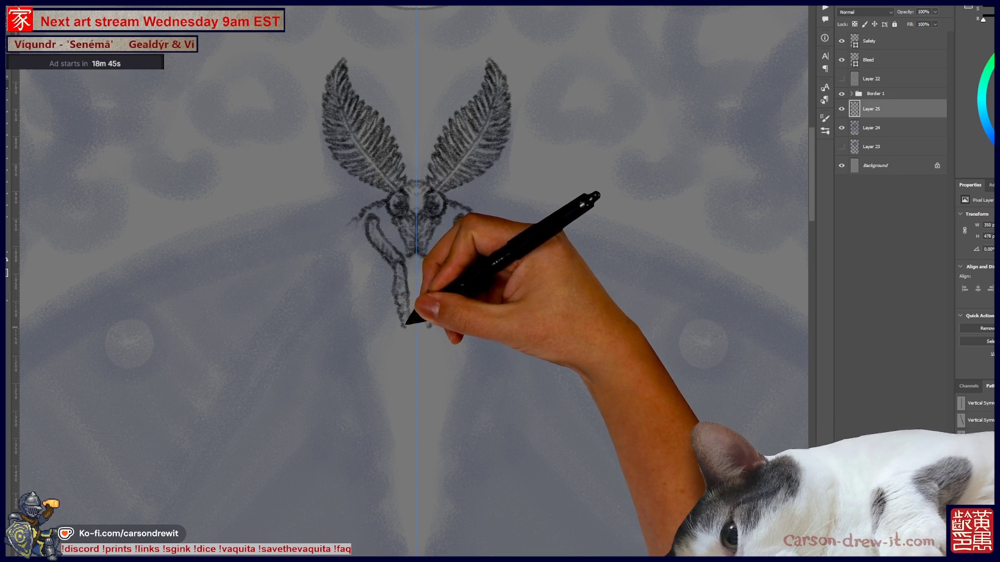
- Extend the mirrored lower leg strokes further down beside the eyes
{"action": "left_click_drag", "start_coordinate": [408, 324], "coordinate": [417, 294]}
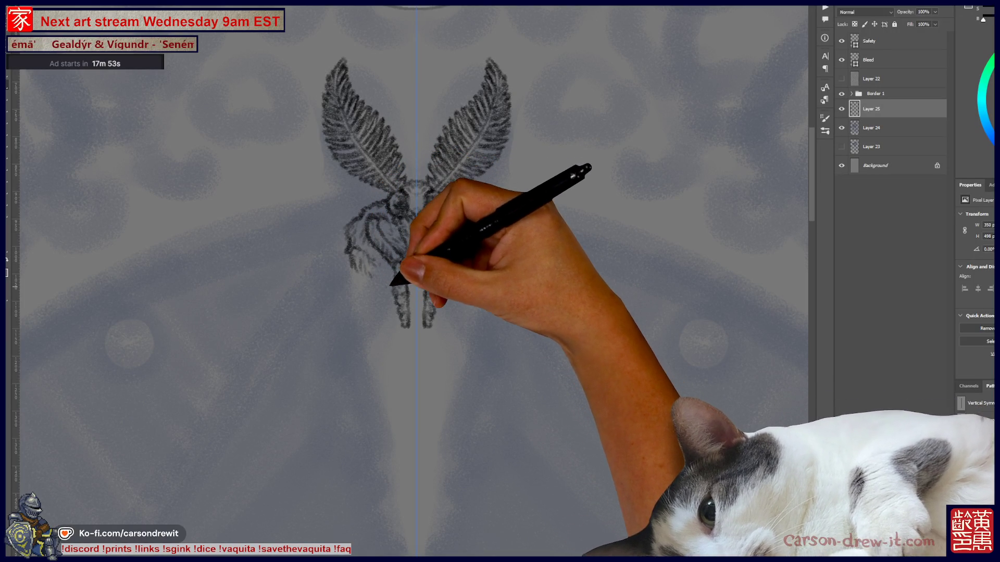
{"action": "key", "text": "ctrl"}
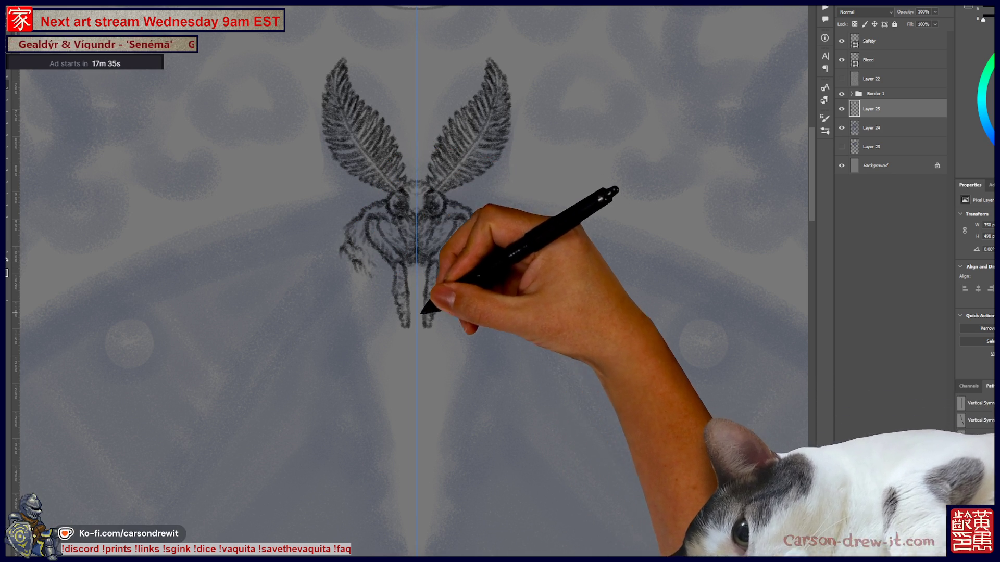
- Add fur strands around the moth's body and the thorax below the antennae
{"action": "mouse_move", "coordinate": [618, 559]}
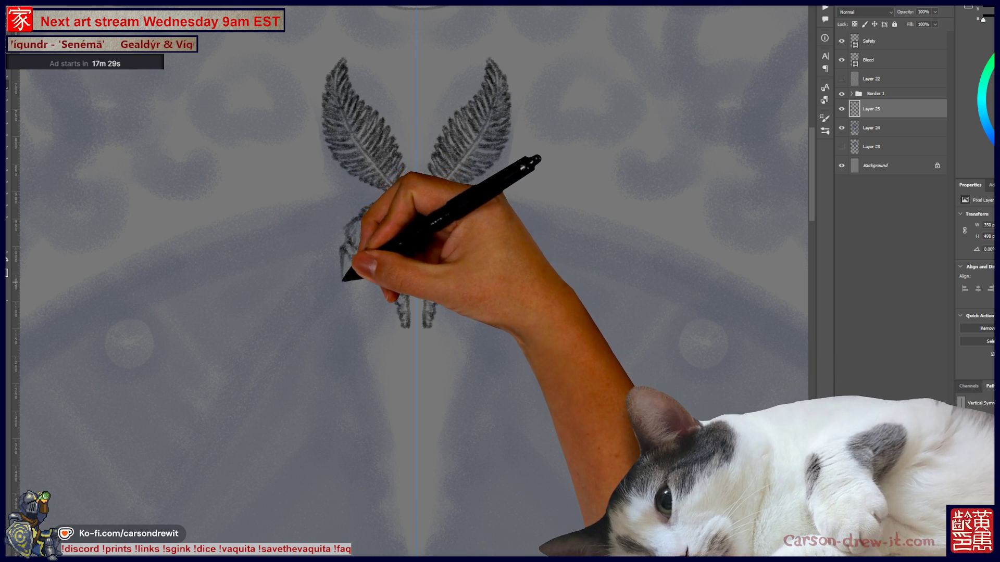
{"action": "left_click_drag", "start_coordinate": [348, 263], "coordinate": [338, 295]}
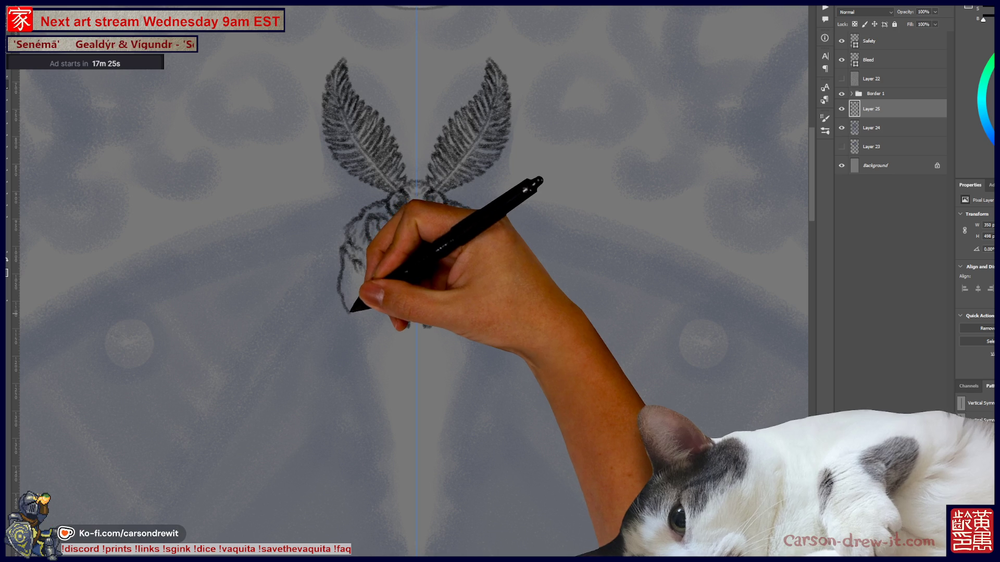
{"action": "left_click_drag", "start_coordinate": [395, 194], "coordinate": [407, 207]}
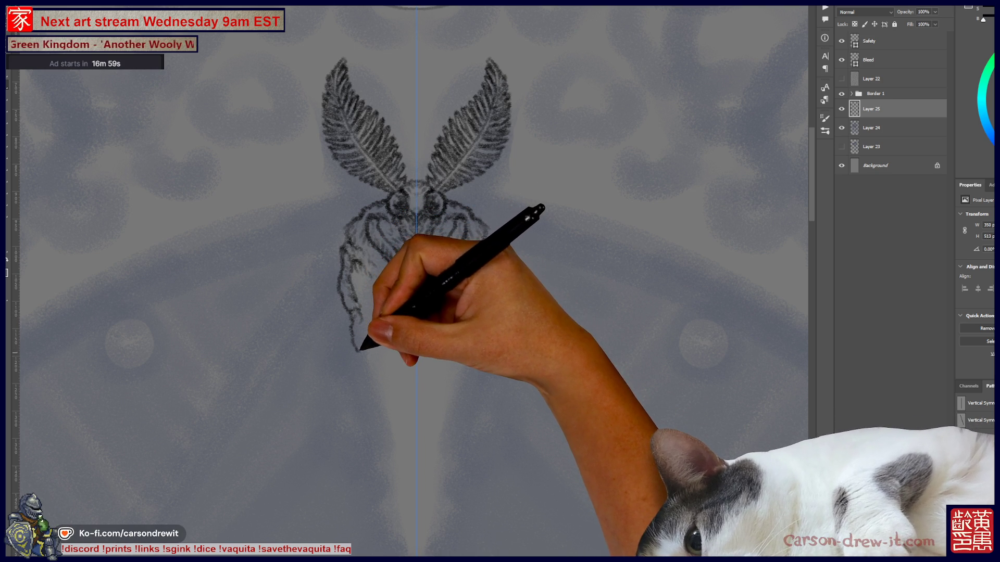
- Replace the stray stroke at the body's bottom with short lower-left fur strokes
{"action": "left_click_drag", "start_coordinate": [368, 357], "coordinate": [362, 344]}
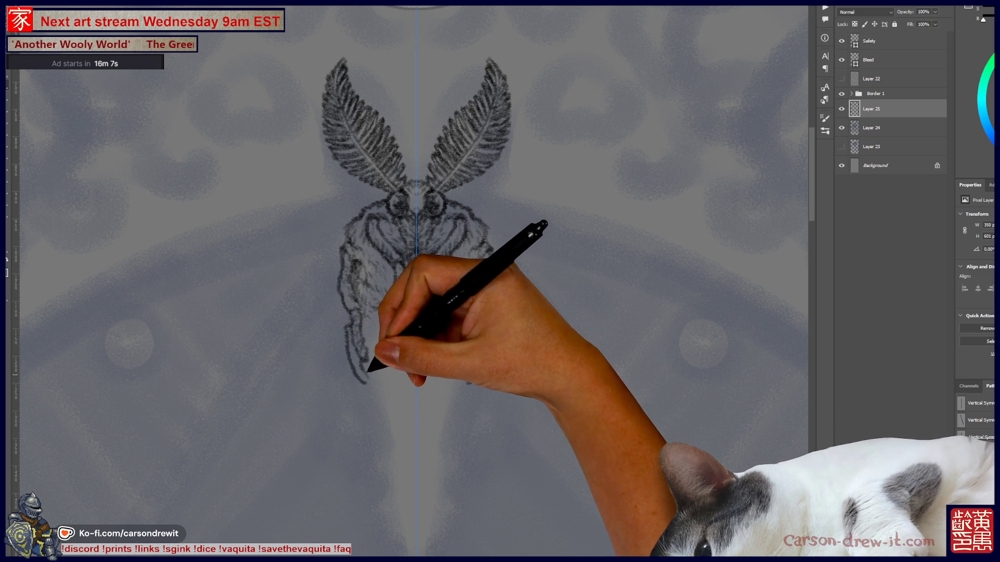
{"action": "key", "text": "ctrl+z"}
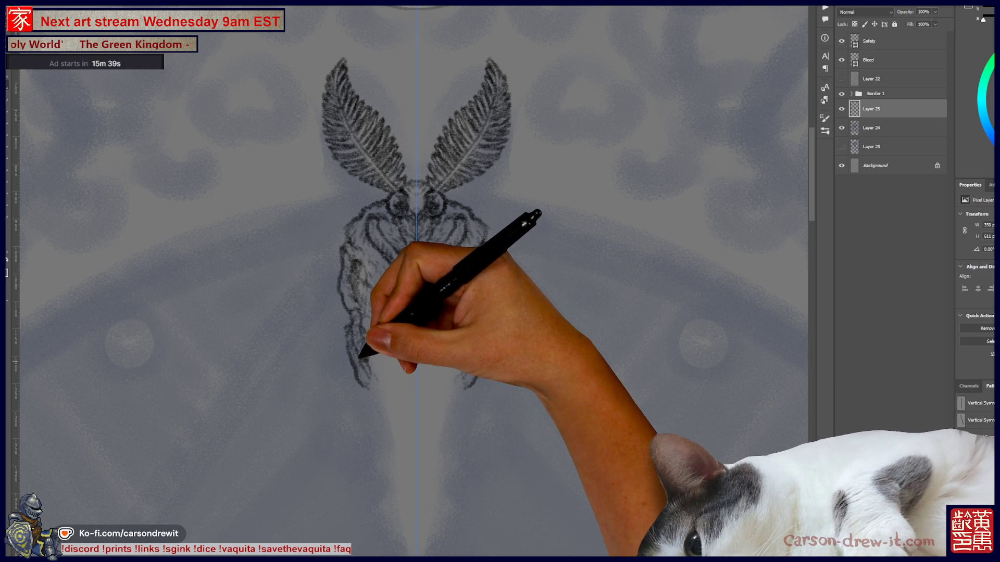
{"action": "left_click_drag", "start_coordinate": [368, 383], "coordinate": [370, 370]}
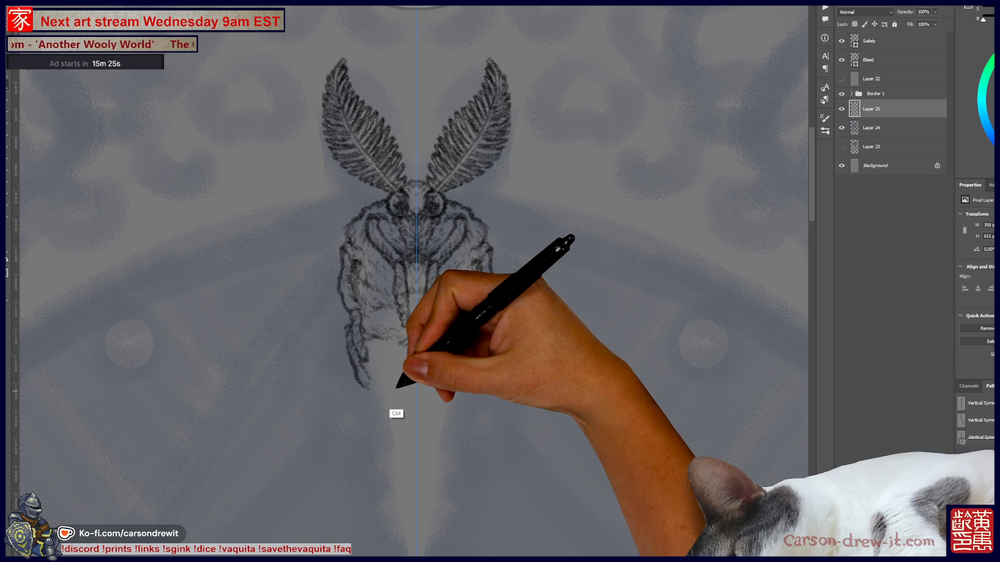
- Undo the recent low strokes and extend the mirrored body sketch downward with fresh strokes
{"action": "key", "text": "shift"}
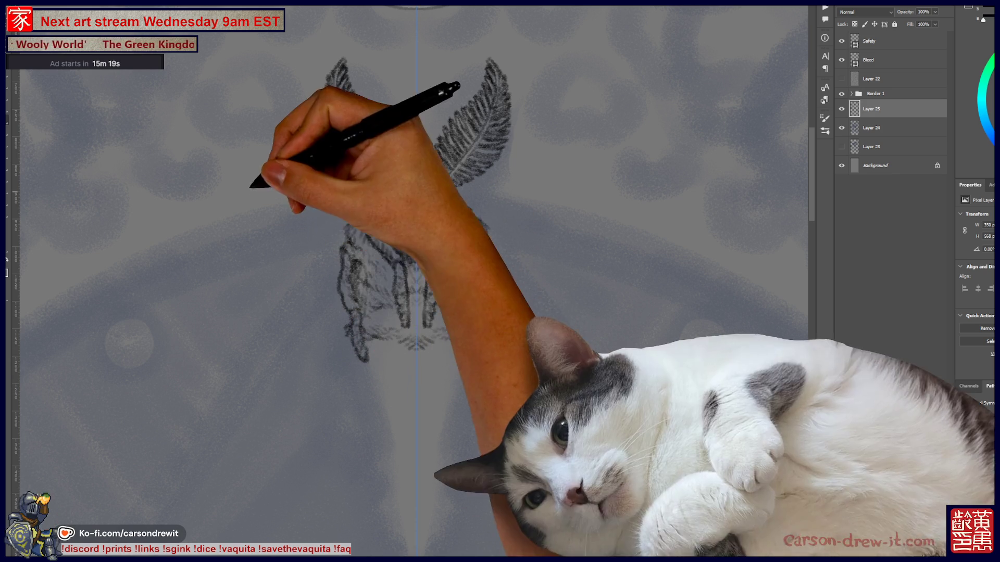
{"action": "key", "text": "ctrl+z"}
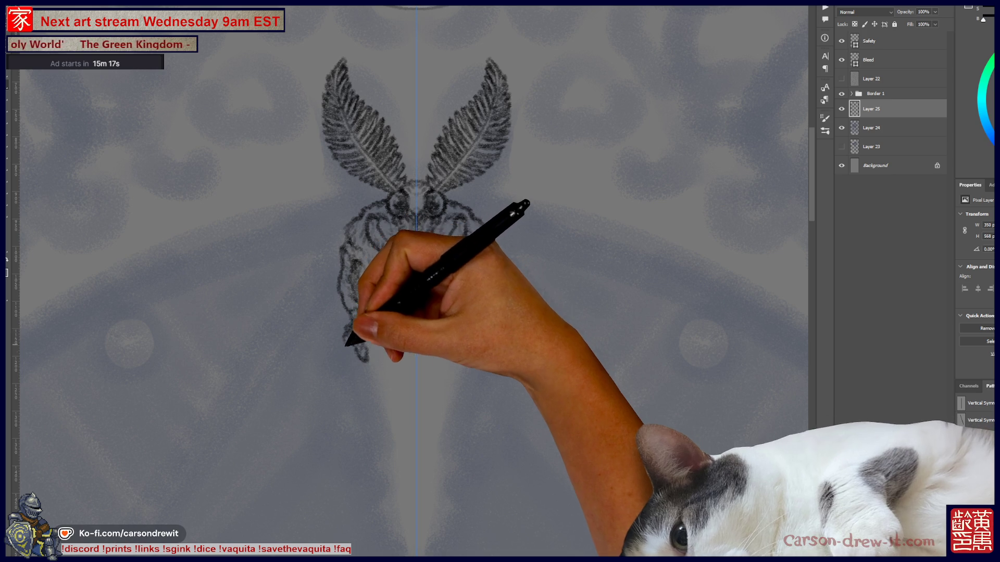
{"action": "left_click_drag", "start_coordinate": [346, 340], "coordinate": [346, 384]}
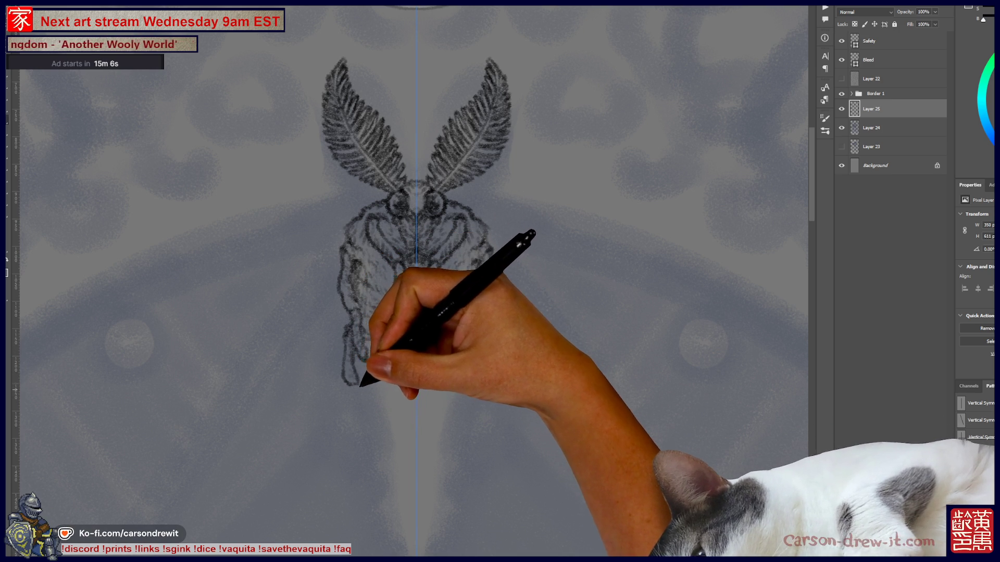
{"action": "left_click_drag", "start_coordinate": [356, 387], "coordinate": [360, 402]}
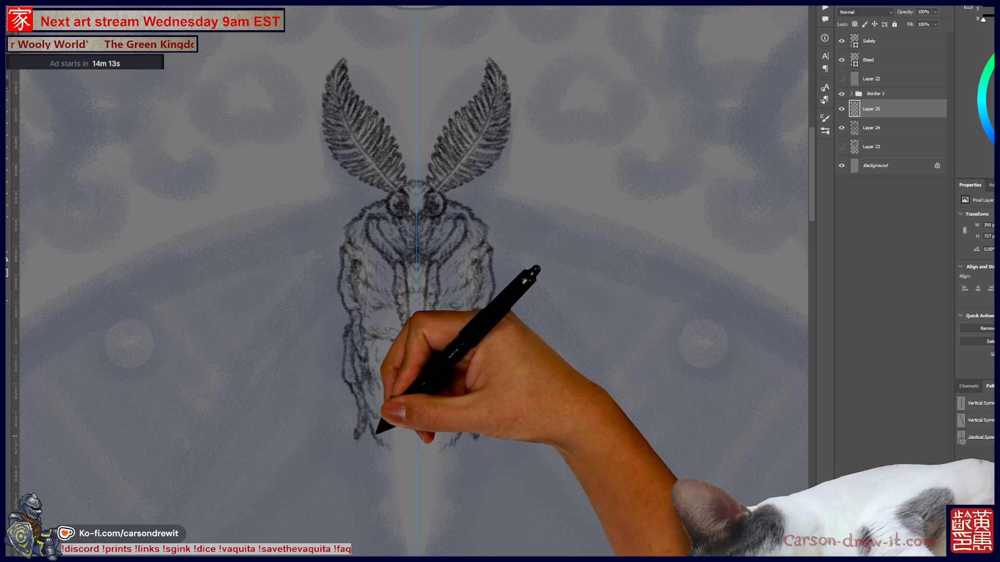
{"action": "mouse_move", "coordinate": [384, 429]}
{"action": "left_mouse_down"}
{"action": "mouse_move", "coordinate": [381, 447]}
{"action": "mouse_move", "coordinate": [404, 470]}
{"action": "mouse_move", "coordinate": [417, 475]}
{"action": "mouse_move", "coordinate": [443, 458]}
{"action": "left_mouse_up"}
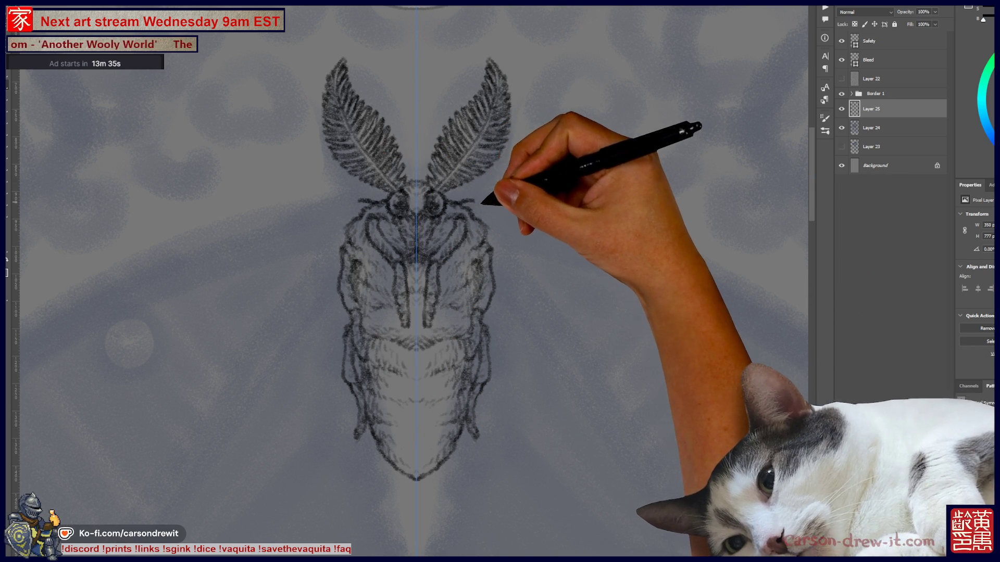
- Add a thin mirrored stroke beside the moth's eye
{"action": "left_click_drag", "start_coordinate": [445, 201], "coordinate": [484, 206]}
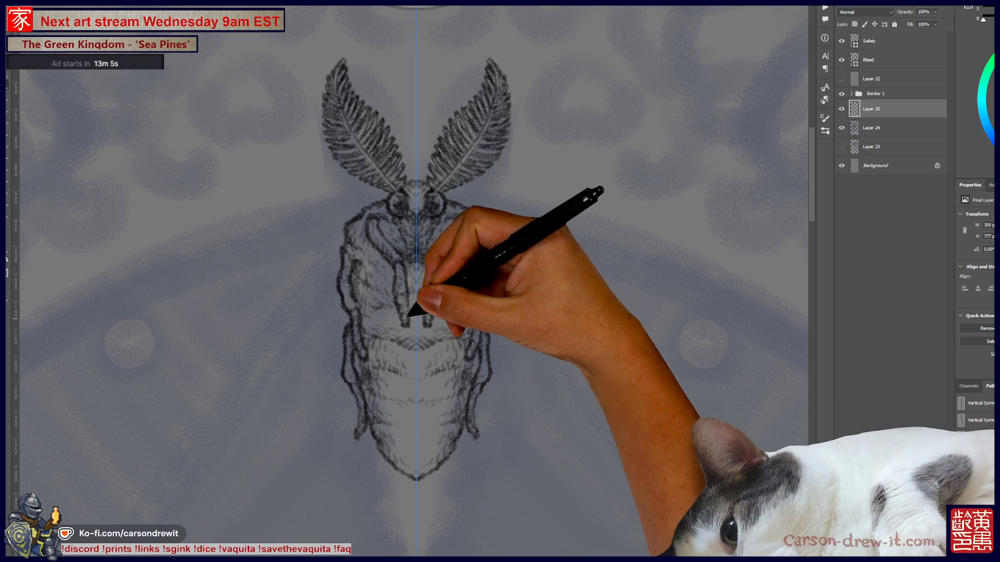
{"action": "scroll", "coordinate": [416, 261], "scroll_direction": "down", "scroll_amount": 3}
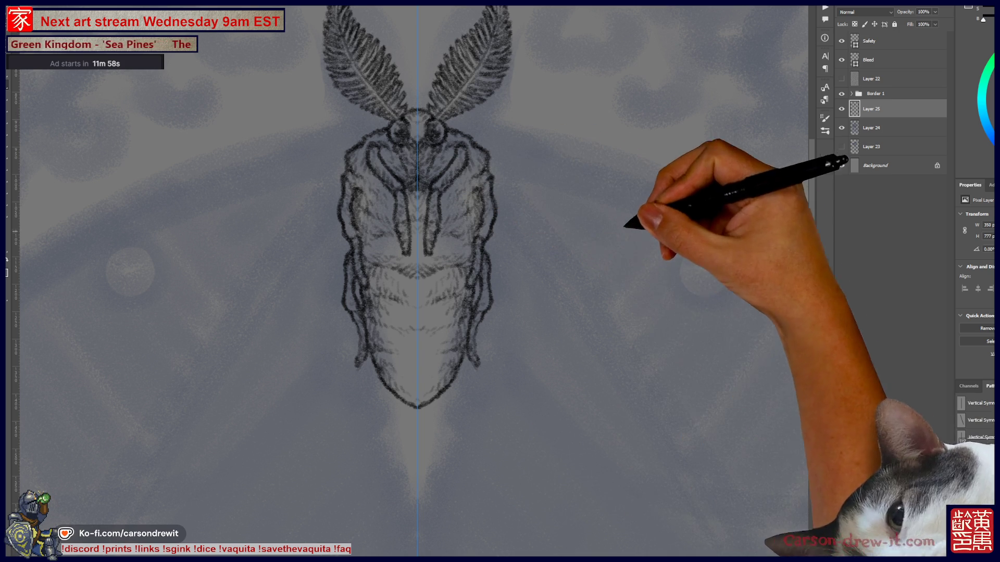
- Draw a long mirrored diagonal guide stroke angling outward across the wings
{"action": "left_click_drag", "start_coordinate": [554, 315], "coordinate": [676, 200]}
- Add parallel and crossing diagonal wing guide strokes, then undo the last few
{"action": "left_click_drag", "start_coordinate": [571, 297], "coordinate": [671, 211]}
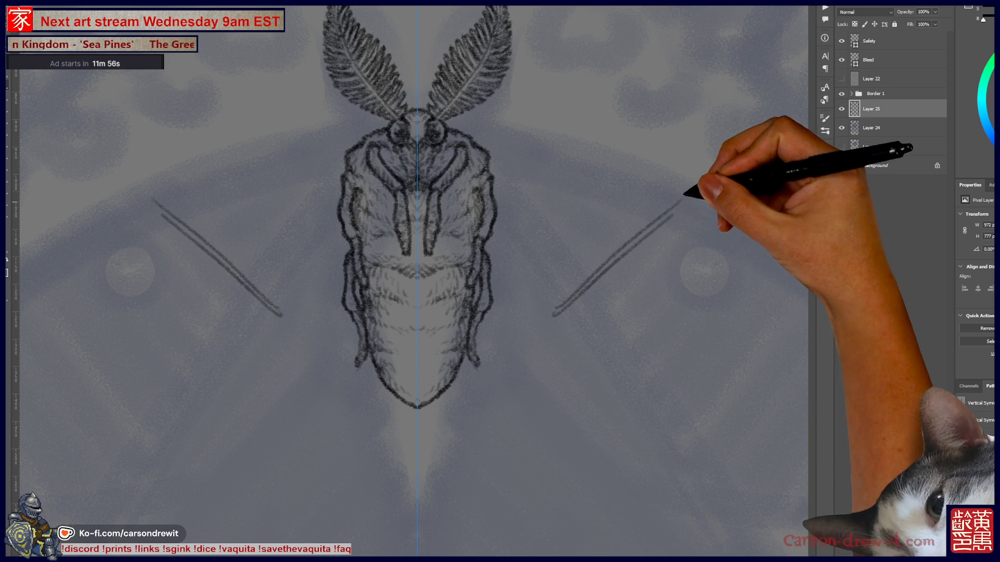
{"action": "left_click_drag", "start_coordinate": [579, 135], "coordinate": [721, 289]}
{"action": "left_click_drag", "start_coordinate": [575, 125], "coordinate": [728, 285]}
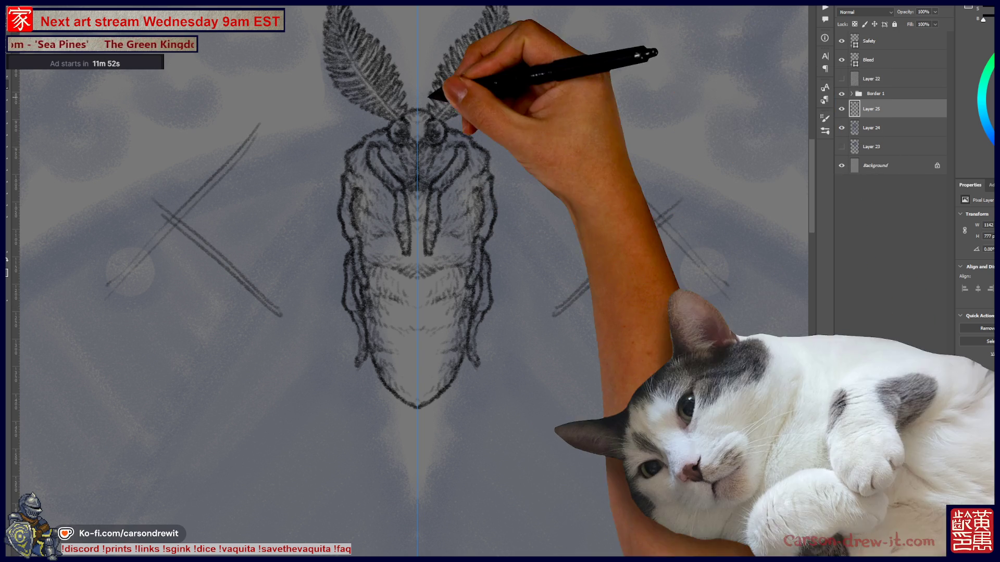
{"action": "key", "text": "ctrl+z"}
{"action": "key", "text": "ctrl+z"}
{"action": "key", "text": "ctrl+z"}
{"action": "key", "text": "ctrl+z"}
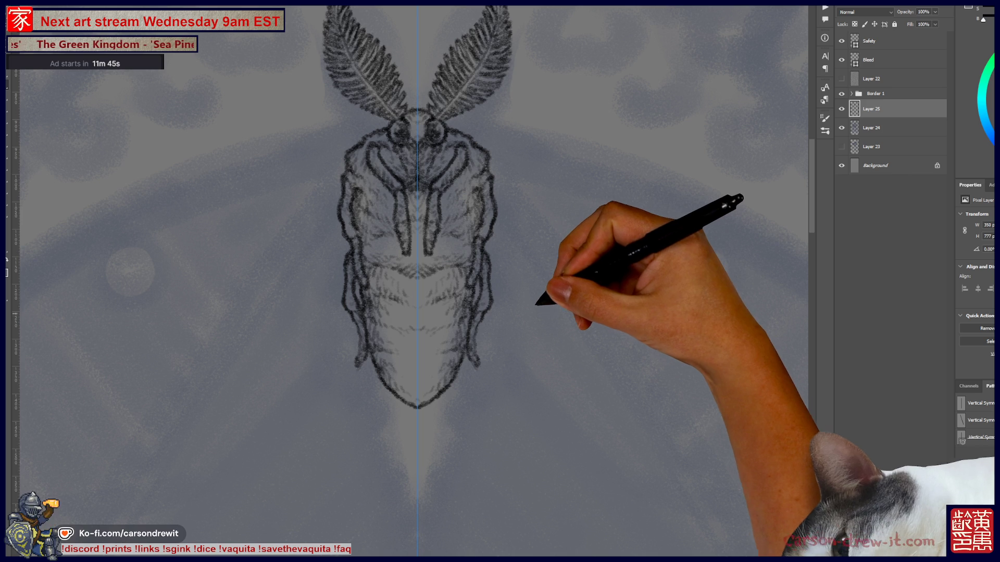
- Zoom out to centre the moth, show the Channels list, and open photo 2025-04-23 19.15.32.jpg
{"action": "scroll", "coordinate": [529, 305], "scroll_direction": "down", "scroll_amount": 5}
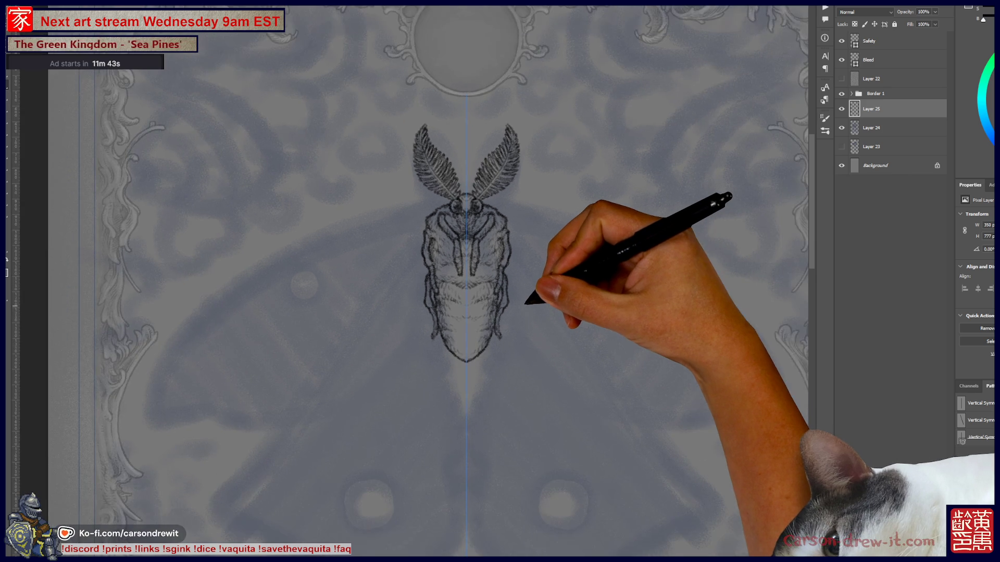
{"action": "mouse_move", "coordinate": [521, 313]}
{"action": "left_mouse_down"}
{"action": "mouse_move", "coordinate": [480, 183]}
{"action": "mouse_move", "coordinate": [484, 165]}
{"action": "mouse_move", "coordinate": [501, 210]}
{"action": "left_mouse_up"}
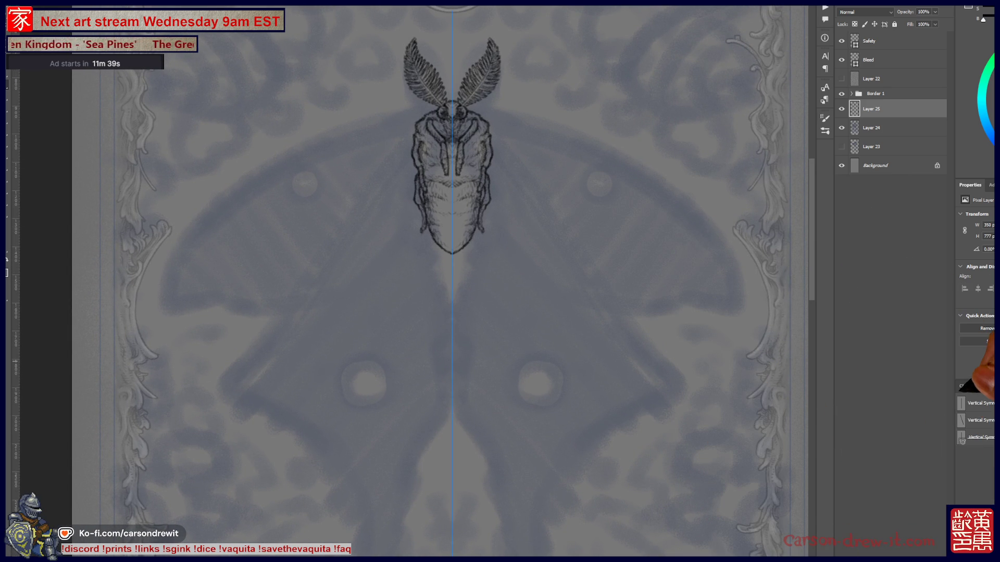
{"action": "left_click", "coordinate": [967, 386]}
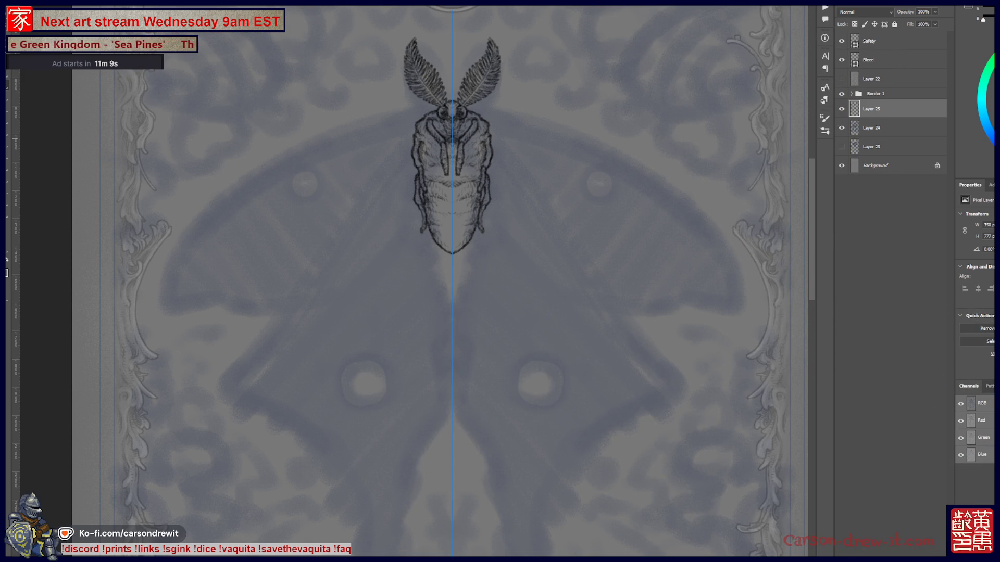
{"action": "mouse_move", "coordinate": [618, 560]}
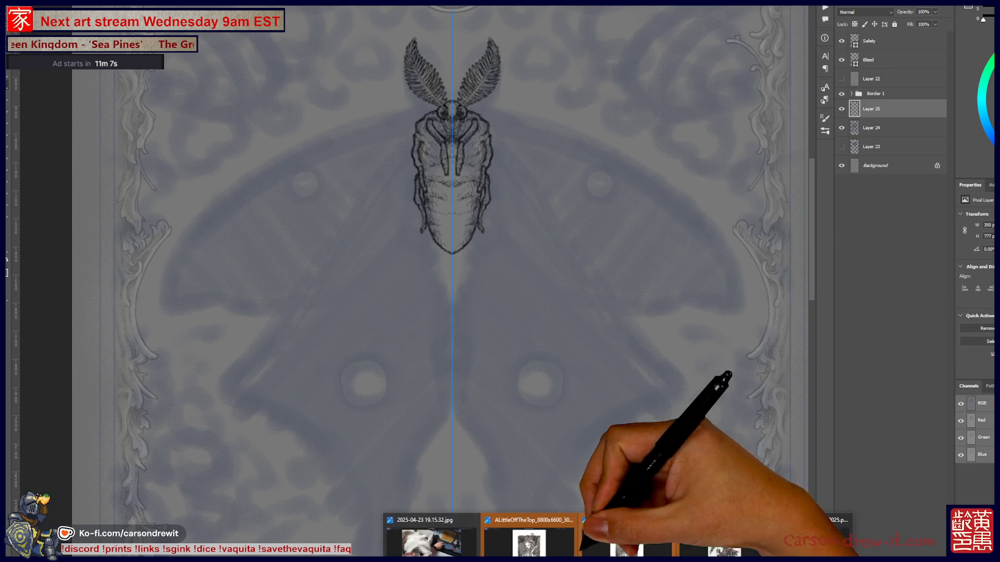
{"action": "left_click", "coordinate": [430, 542]}
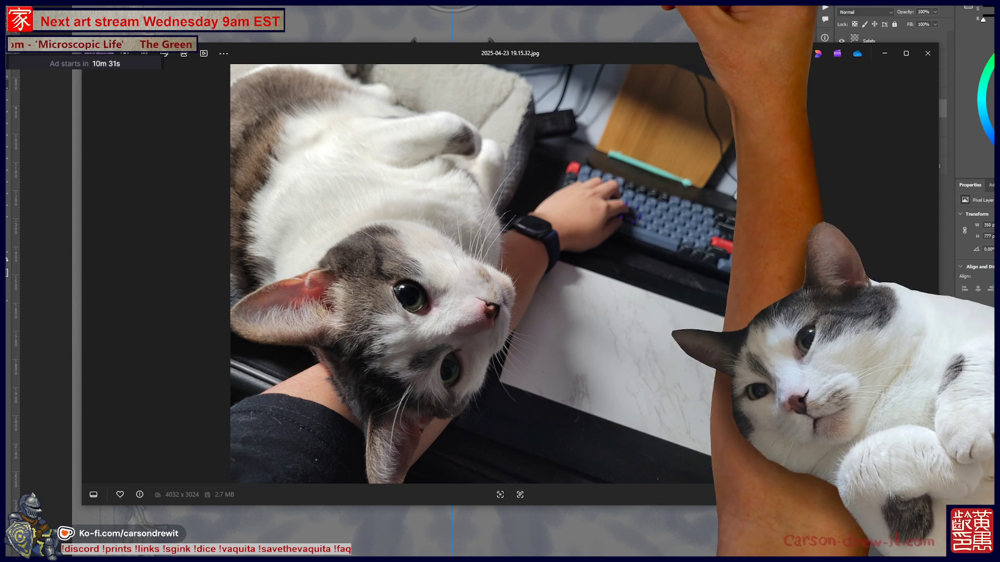
{"action": "key", "text": "Escape"}
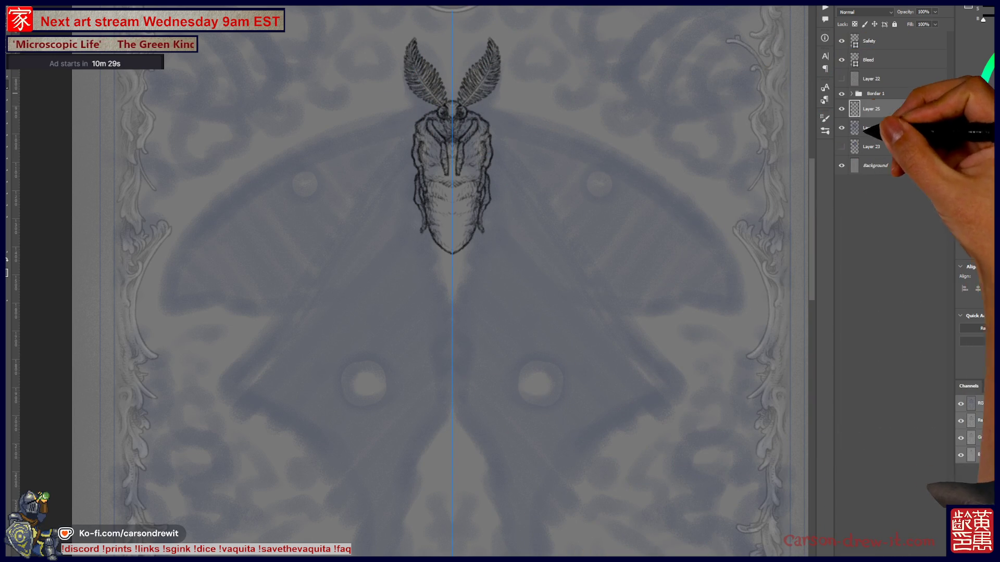
- Select Layer 24 and insert a new blank layer above it with Ctrl+Shift+Alt+N
{"action": "left_click", "coordinate": [880, 128]}
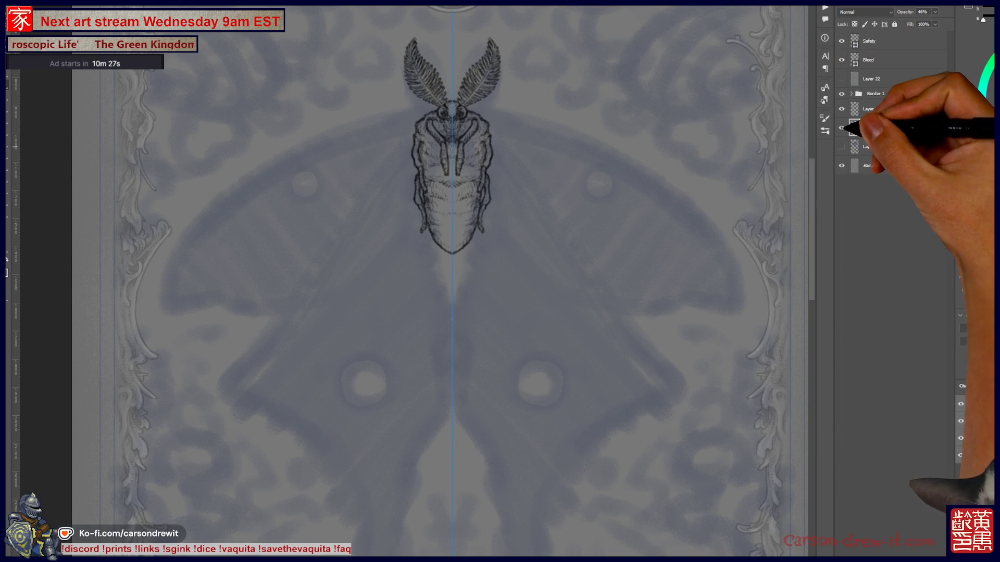
{"action": "key", "text": "ctrl+shift+alt+n"}
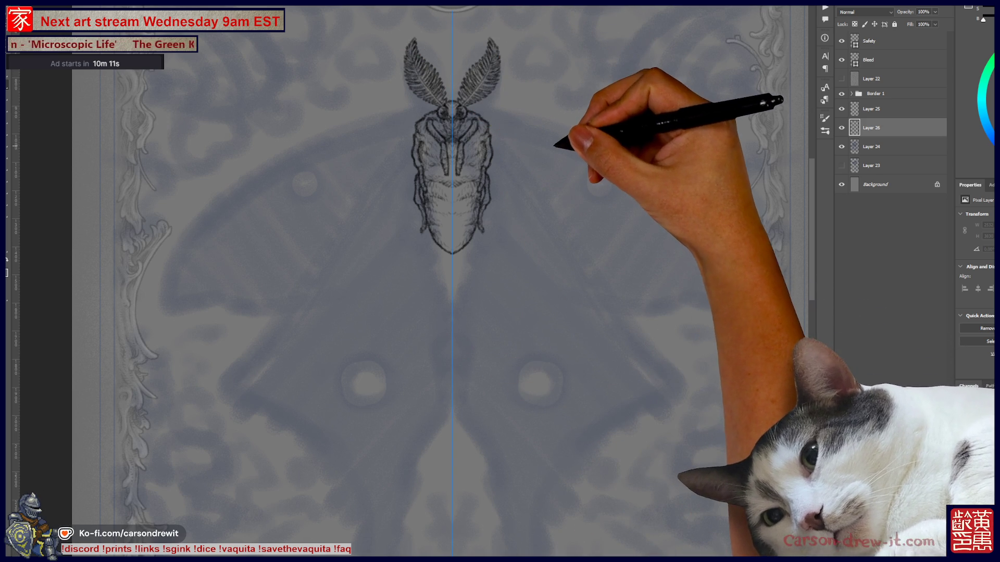
- Trace the mirrored forewing outline from its upper edge down to a closed wingtip
{"action": "mouse_move", "coordinate": [413, 110]}
{"action": "left_mouse_down"}
{"action": "mouse_move", "coordinate": [479, 112]}
{"action": "mouse_move", "coordinate": [401, 116]}
{"action": "left_mouse_up"}
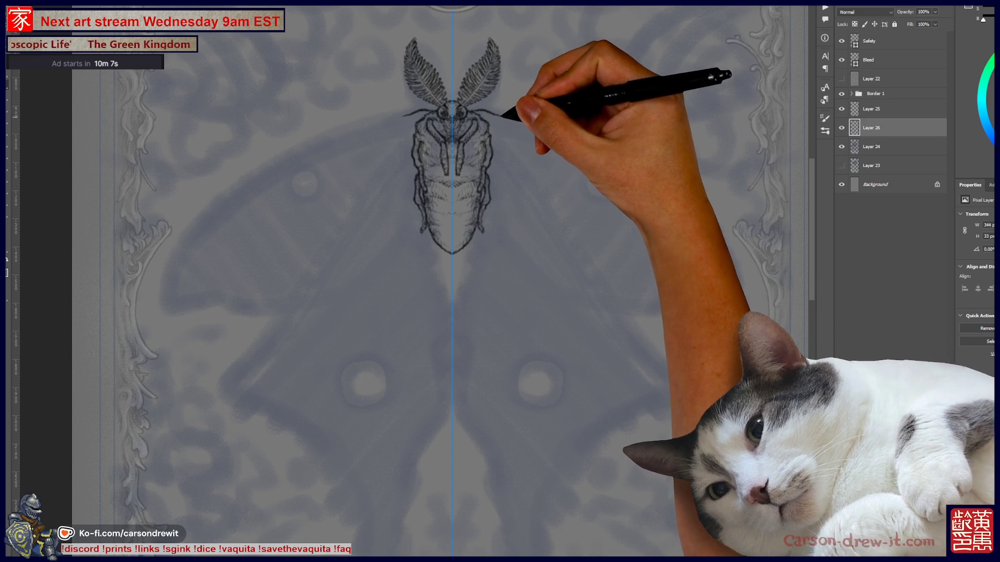
{"action": "mouse_move", "coordinate": [493, 112]}
{"action": "left_mouse_down"}
{"action": "mouse_move", "coordinate": [542, 119]}
{"action": "mouse_move", "coordinate": [637, 167]}
{"action": "mouse_move", "coordinate": [719, 241]}
{"action": "mouse_move", "coordinate": [744, 302]}
{"action": "left_mouse_up"}
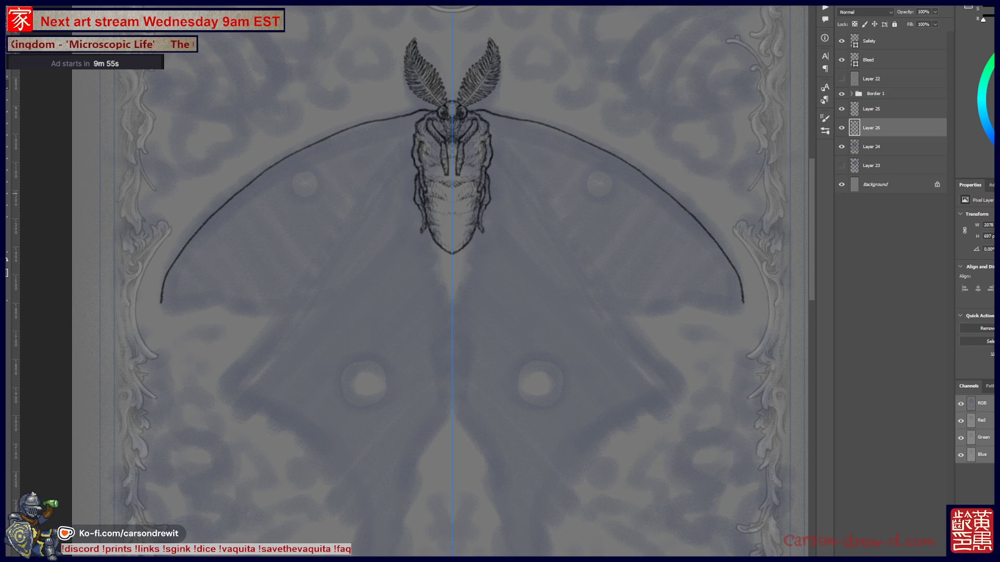
{"action": "mouse_move", "coordinate": [161, 300]}
{"action": "left_mouse_down"}
{"action": "mouse_move", "coordinate": [176, 324]}
{"action": "mouse_move", "coordinate": [304, 301]}
{"action": "mouse_move", "coordinate": [380, 264]}
{"action": "mouse_move", "coordinate": [416, 197]}
{"action": "left_mouse_up"}
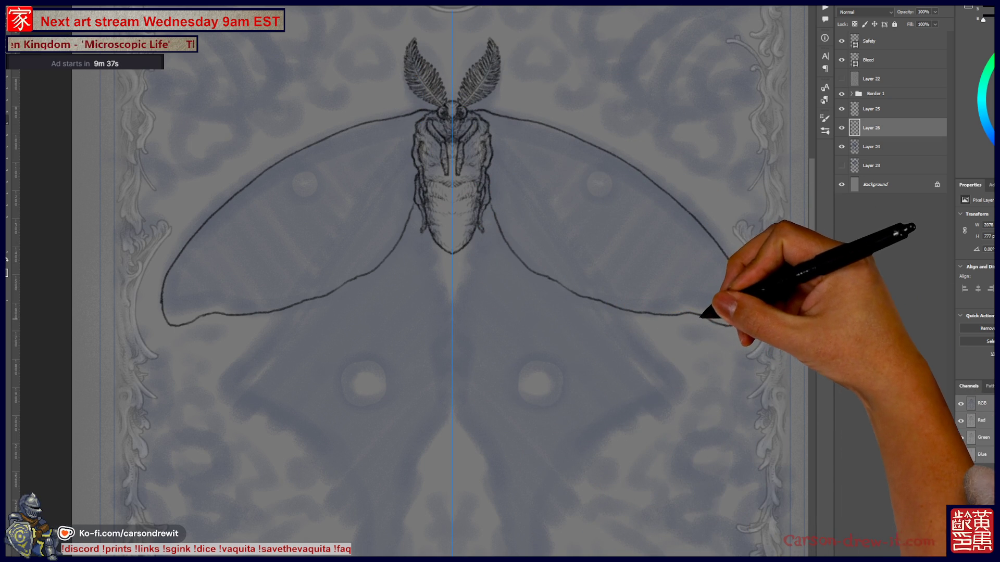
{"action": "mouse_move", "coordinate": [699, 316]}
{"action": "left_mouse_down"}
{"action": "mouse_move", "coordinate": [741, 312]}
{"action": "mouse_move", "coordinate": [745, 286]}
{"action": "mouse_move", "coordinate": [730, 258]}
{"action": "left_mouse_up"}
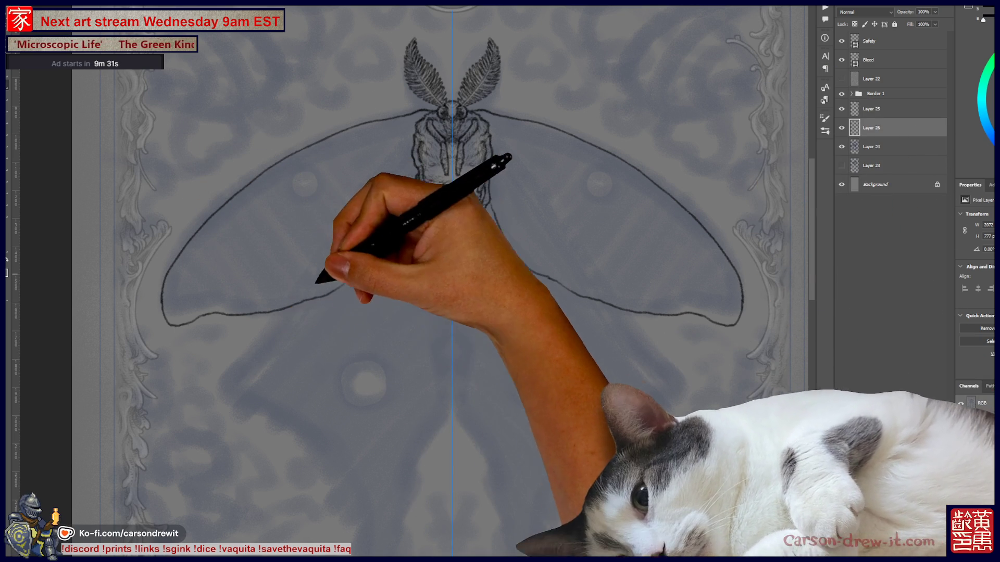
- Draw mirrored diagonal and lower hindwing edges, redoing a misplaced stroke and removing a stray mark
{"action": "left_click_drag", "start_coordinate": [238, 364], "coordinate": [383, 191]}
{"action": "key", "text": "ctrl+z"}
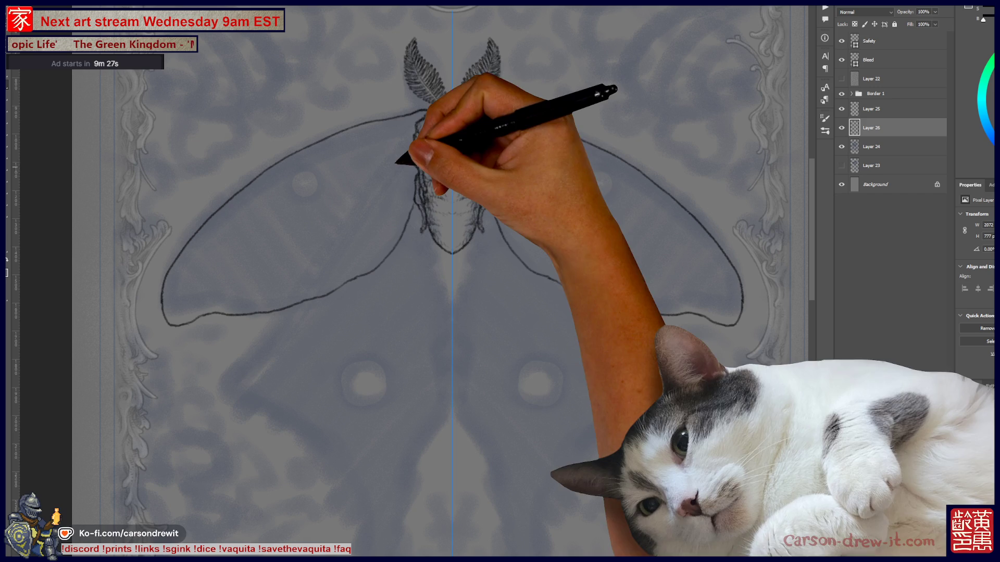
{"action": "left_click_drag", "start_coordinate": [243, 375], "coordinate": [404, 154]}
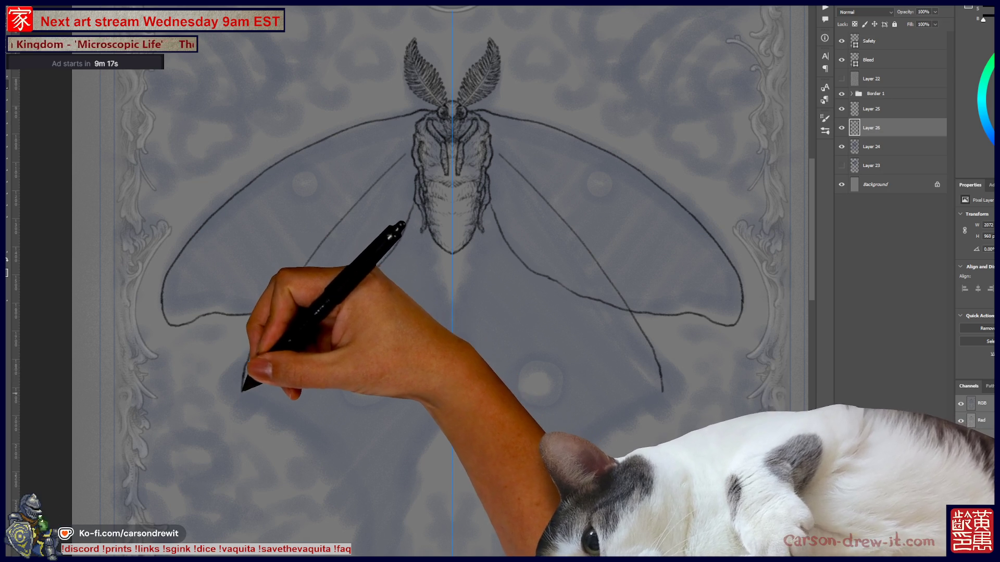
{"action": "mouse_move", "coordinate": [245, 404]}
{"action": "left_mouse_down"}
{"action": "mouse_move", "coordinate": [351, 460]}
{"action": "mouse_move", "coordinate": [360, 487]}
{"action": "left_mouse_up"}
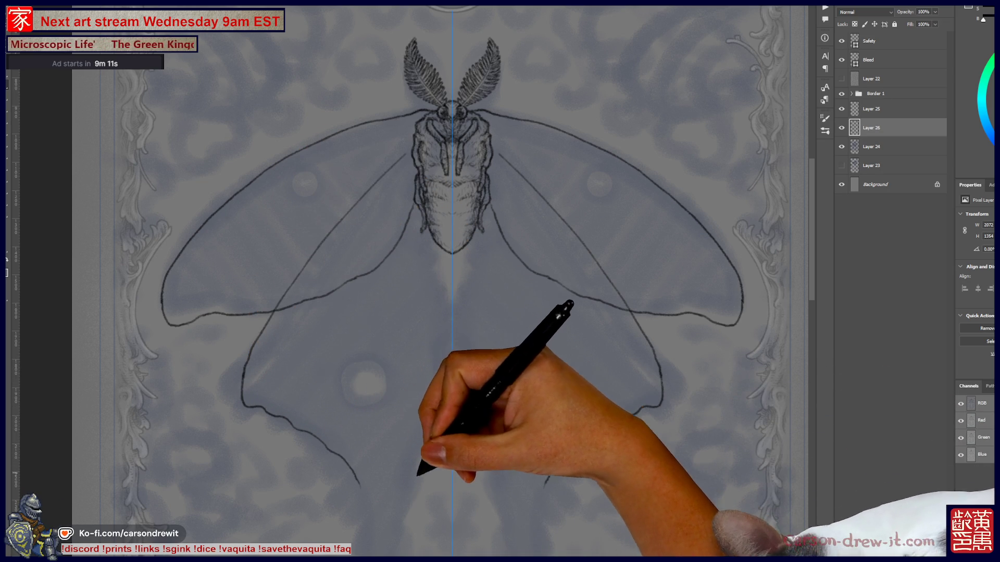
{"action": "left_click", "coordinate": [408, 481]}
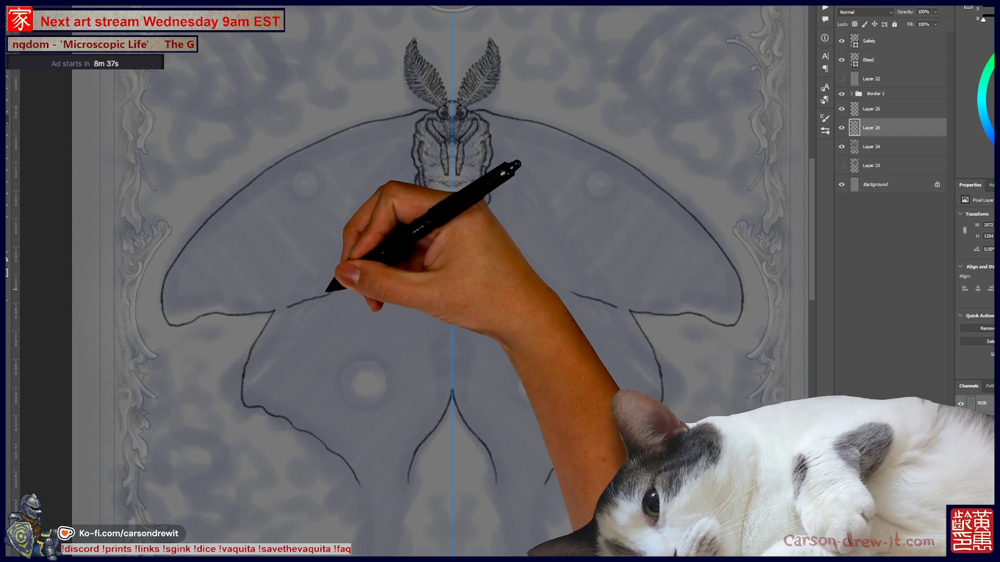
{"action": "key", "text": "ctrl+z"}
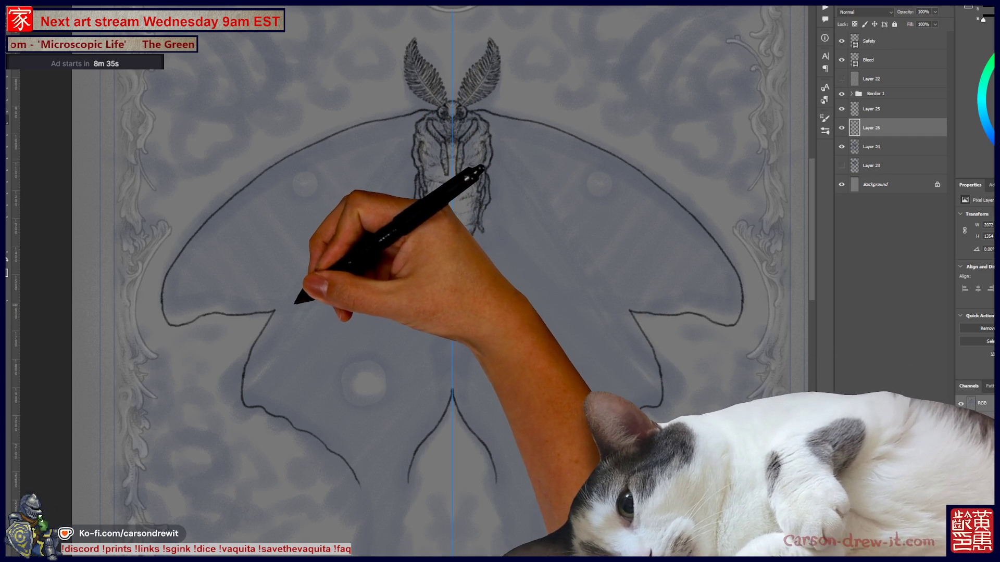
- Continue the mirrored hindwing outline downward toward the tails, then zoom out to see the moth
{"action": "scroll", "coordinate": [437, 281], "scroll_direction": "down", "scroll_amount": 5}
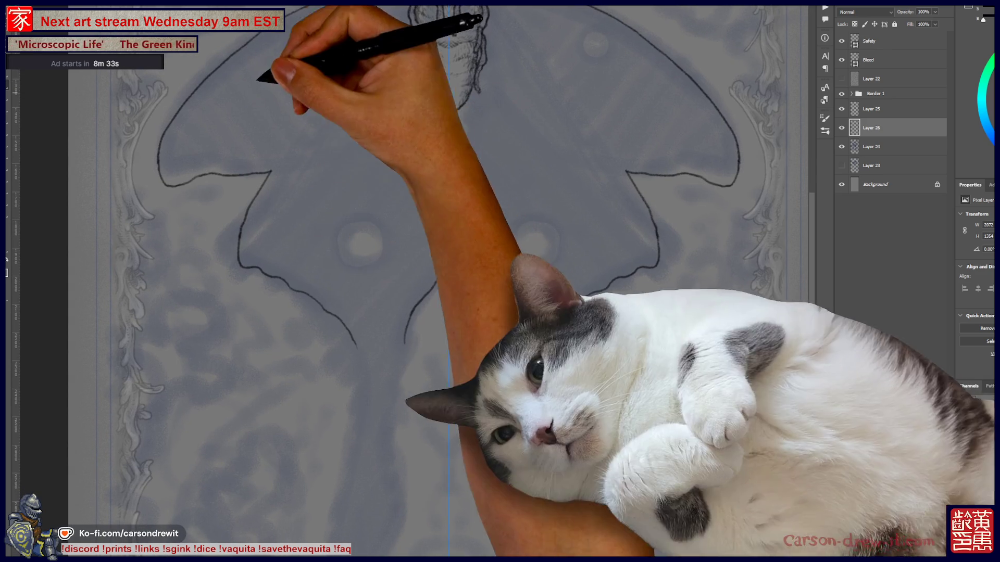
{"action": "scroll", "coordinate": [438, 281], "scroll_direction": "down", "scroll_amount": 5}
{"action": "mouse_move", "coordinate": [370, 171]}
{"action": "left_mouse_down"}
{"action": "mouse_move", "coordinate": [376, 223]}
{"action": "mouse_move", "coordinate": [345, 419]}
{"action": "mouse_move", "coordinate": [367, 489]}
{"action": "mouse_move", "coordinate": [374, 422]}
{"action": "mouse_move", "coordinate": [415, 358]}
{"action": "left_mouse_up"}
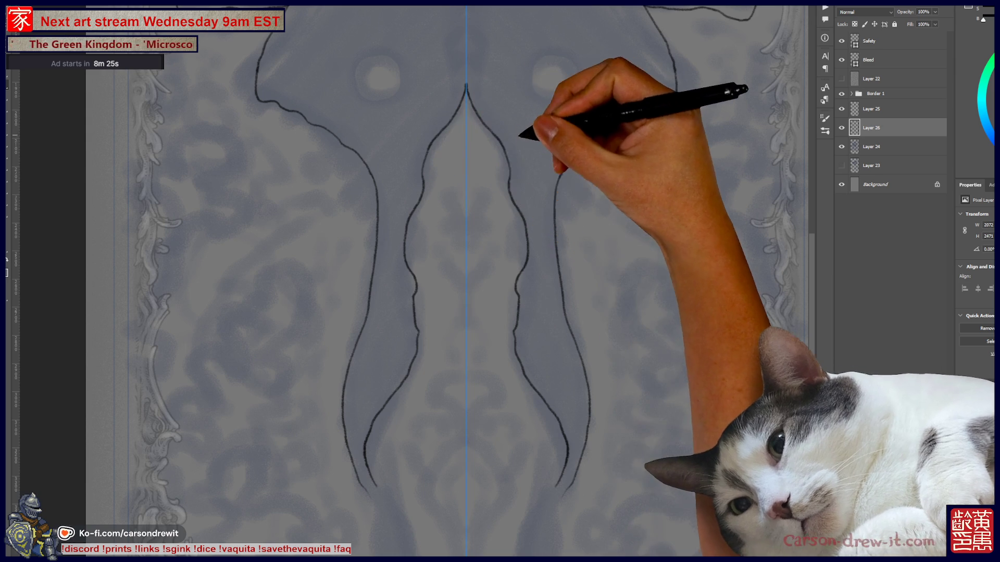
{"action": "scroll", "coordinate": [409, 281], "scroll_direction": "up", "scroll_amount": 5}
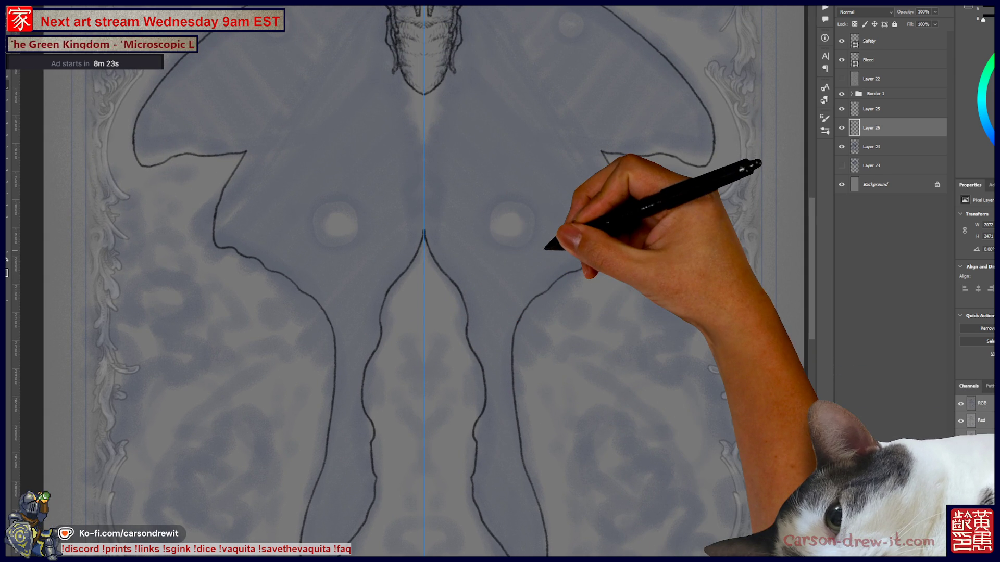
{"action": "key", "text": "ctrl+minus"}
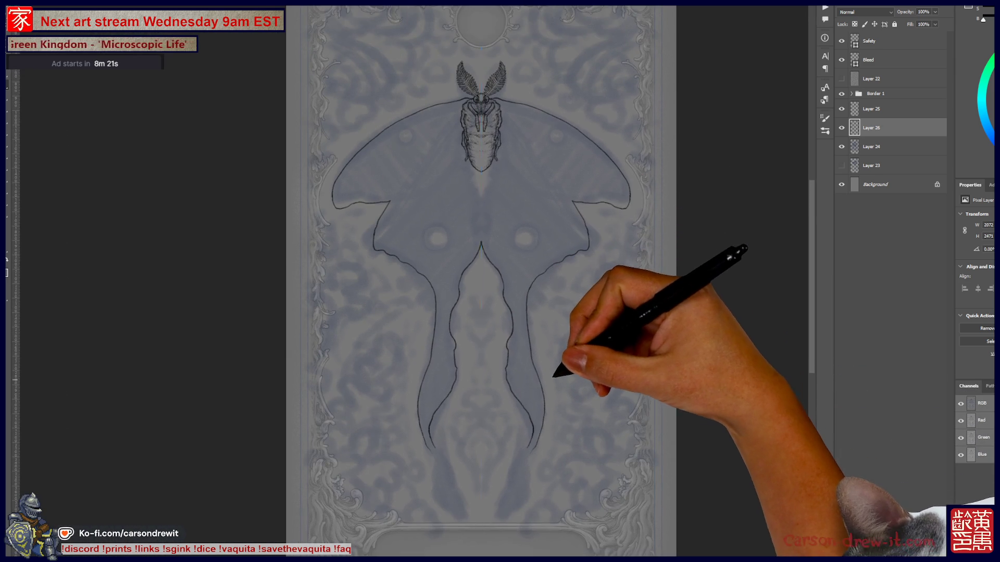
{"action": "scroll", "coordinate": [549, 280], "scroll_direction": "down", "scroll_amount": 1}
{"action": "scroll", "coordinate": [549, 282], "scroll_direction": "up", "scroll_amount": 2}
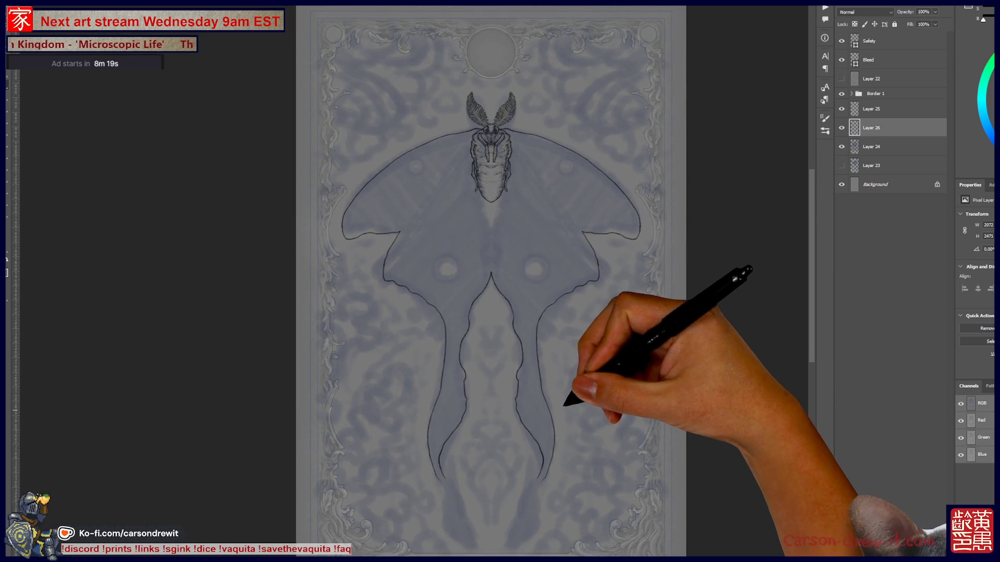
- With the vertical centre guide shown, extend the mirrored tails down toward the card's bottom border
{"action": "key", "text": "ctrl+semicolon"}
{"action": "scroll", "coordinate": [505, 122], "scroll_direction": "up", "scroll_amount": 8}
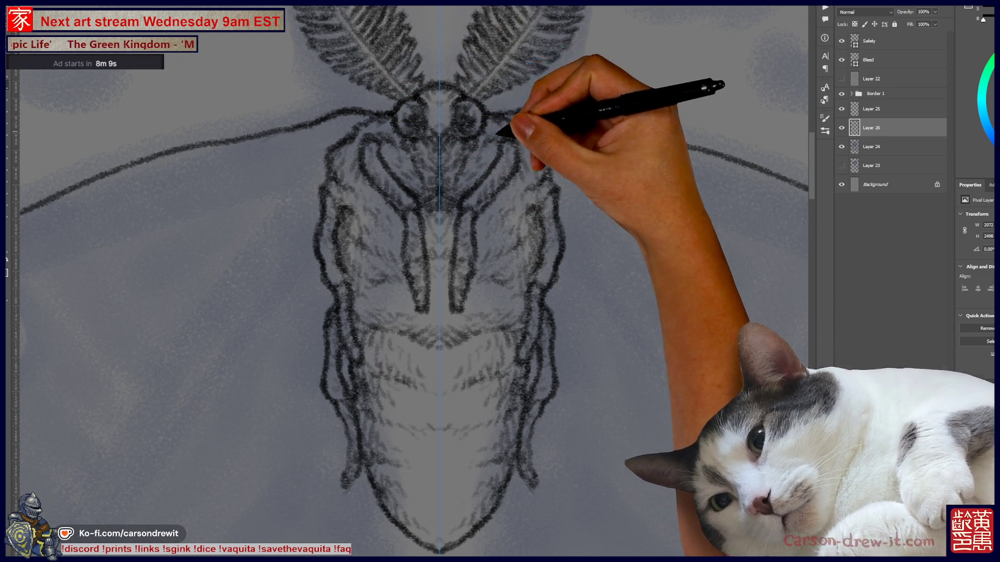
{"action": "key", "text": "ctrl+minus"}
{"action": "key", "text": "ctrl+minus"}
{"action": "key", "text": "ctrl+minus"}
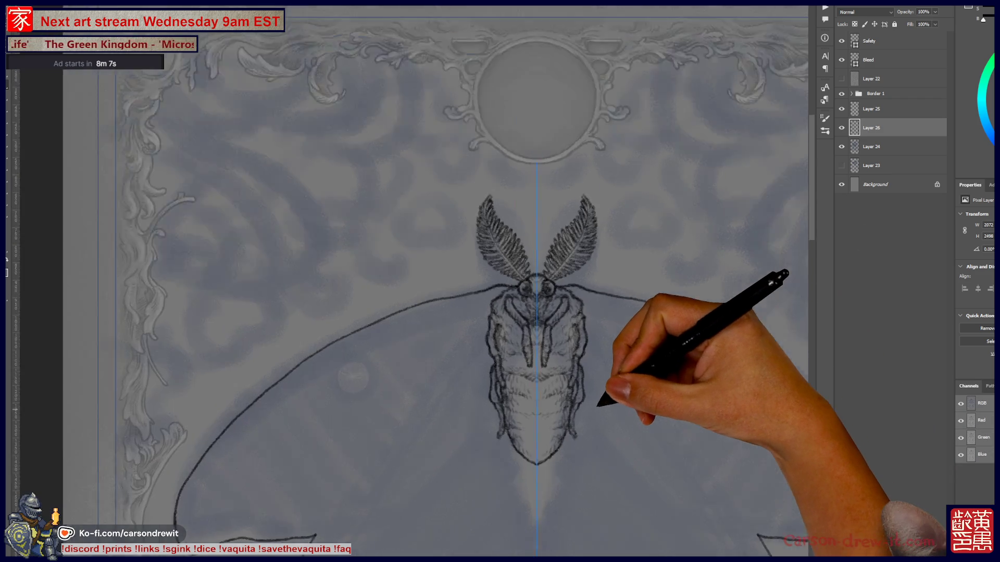
{"action": "key", "text": "ctrl+plus"}
{"action": "key", "text": "ctrl+plus"}
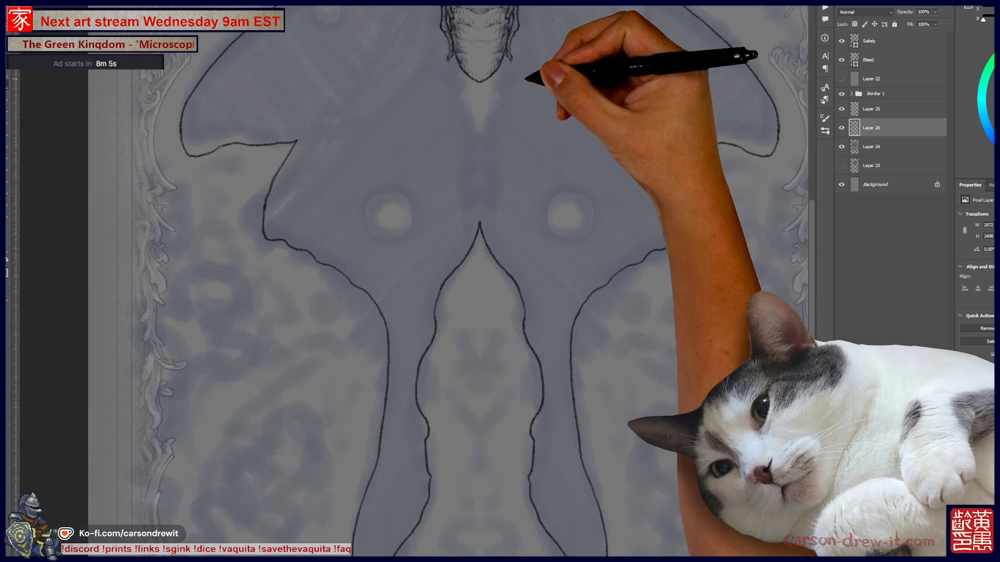
{"action": "scroll", "coordinate": [448, 281], "scroll_direction": "down", "scroll_amount": 3}
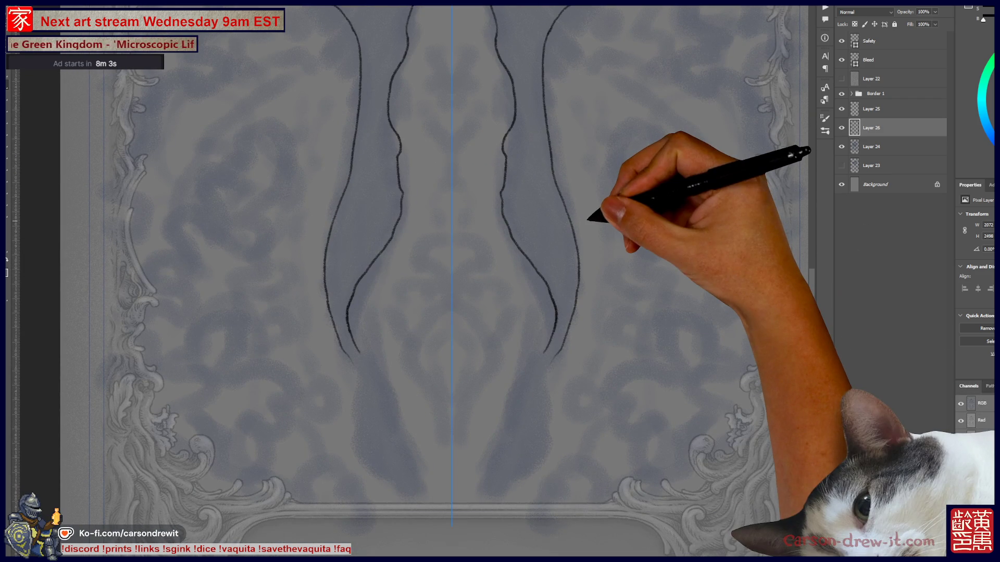
{"action": "mouse_move", "coordinate": [354, 364]}
{"action": "left_mouse_down"}
{"action": "mouse_move", "coordinate": [362, 453]}
{"action": "mouse_move", "coordinate": [414, 487]}
{"action": "mouse_move", "coordinate": [401, 411]}
{"action": "mouse_move", "coordinate": [358, 330]}
{"action": "left_mouse_up"}
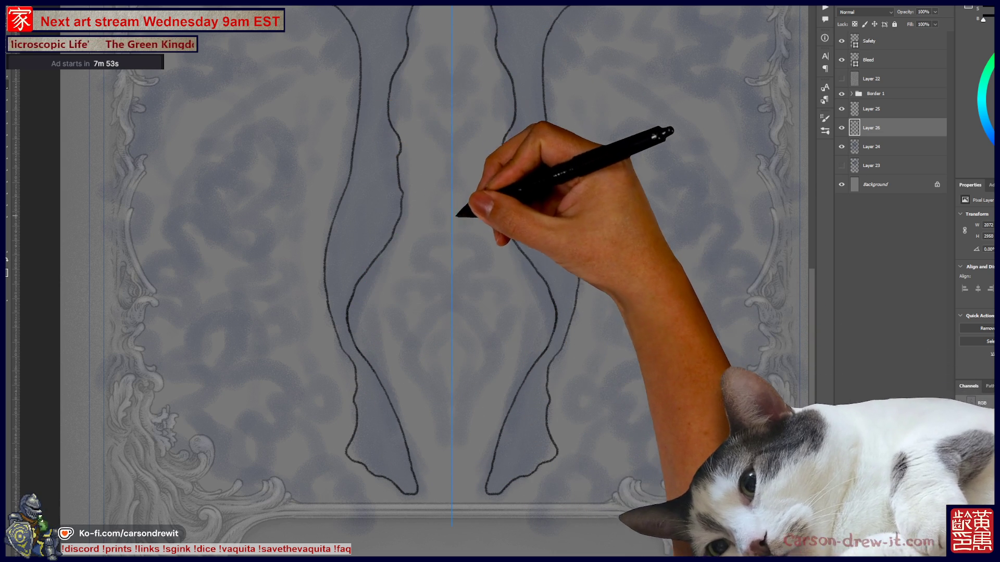
{"action": "scroll", "coordinate": [454, 211], "scroll_direction": "up", "scroll_amount": 5}
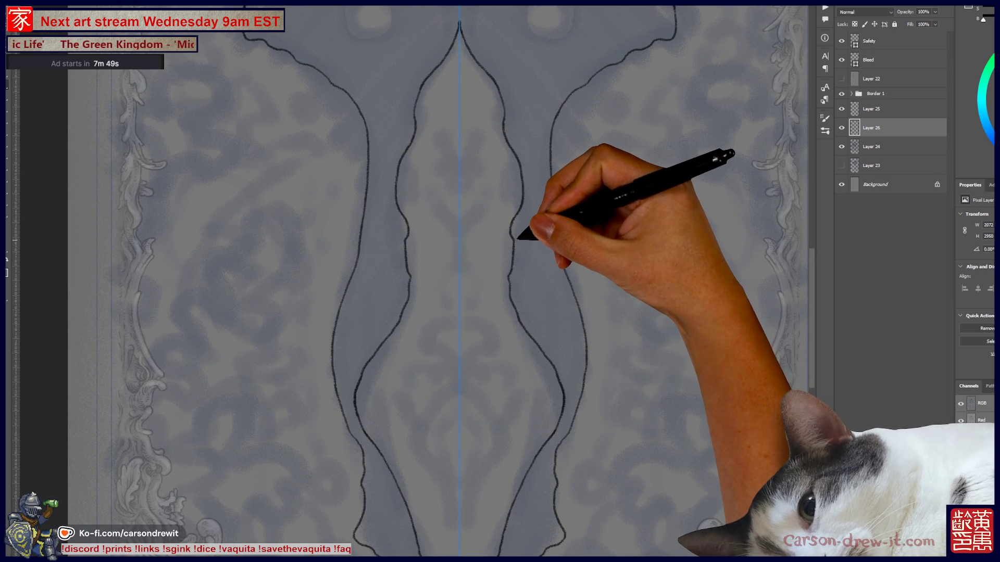
{"action": "scroll", "coordinate": [410, 281], "scroll_direction": "up", "scroll_amount": 4}
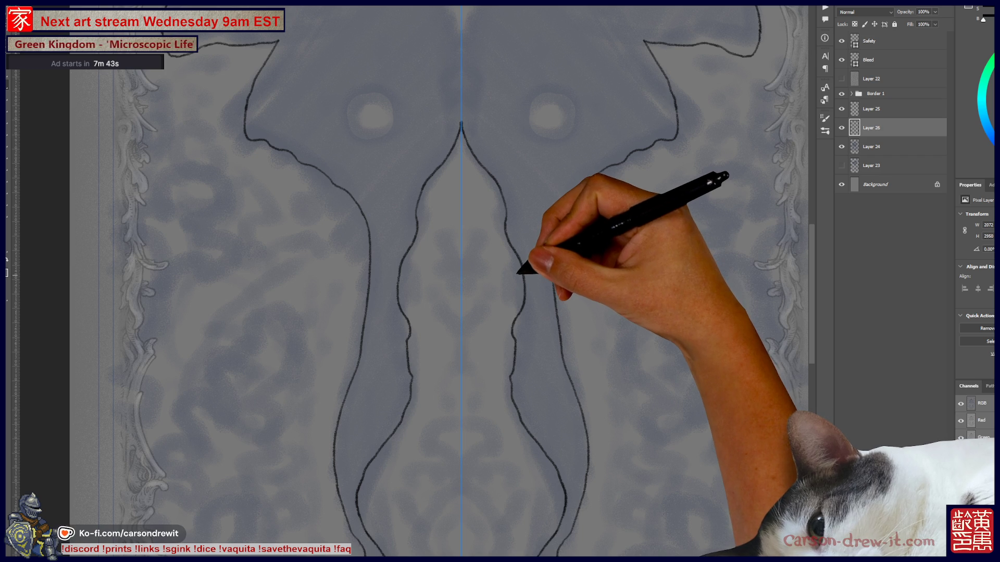
{"action": "scroll", "coordinate": [513, 261], "scroll_direction": "down", "scroll_amount": 3}
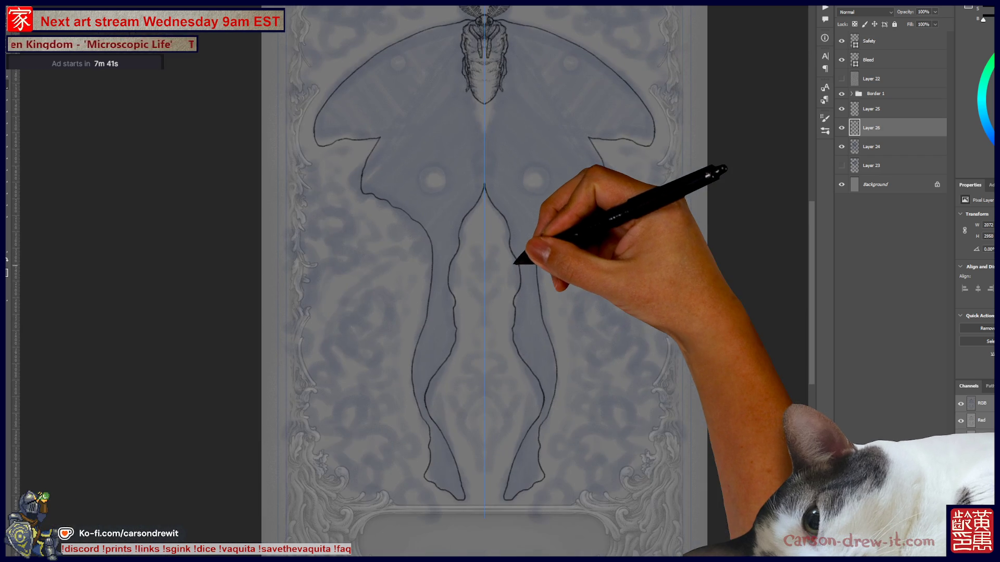
{"action": "scroll", "coordinate": [539, 264], "scroll_direction": "up", "scroll_amount": 2}
{"action": "scroll", "coordinate": [570, 263], "scroll_direction": "down", "scroll_amount": 2}
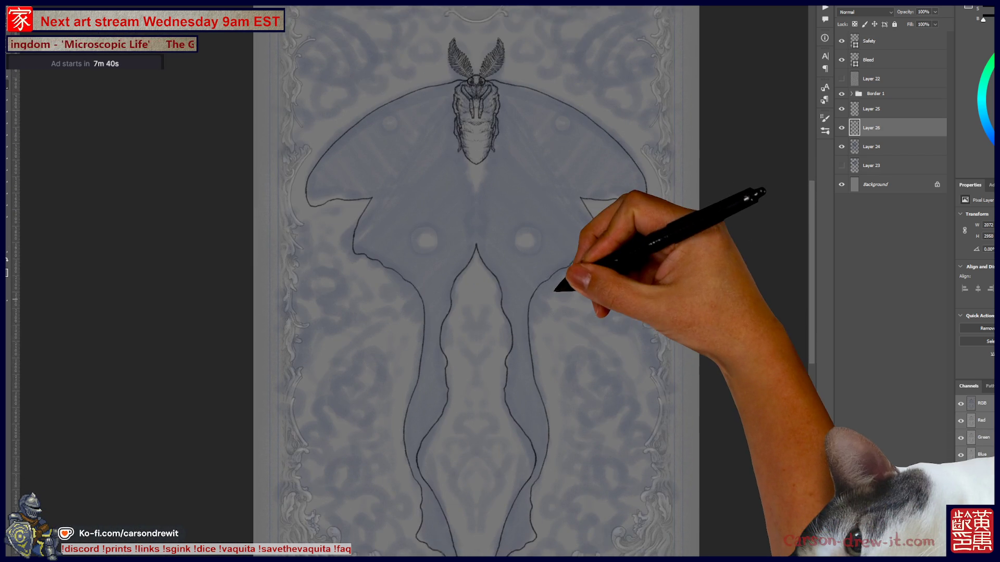
{"action": "key", "text": "b"}
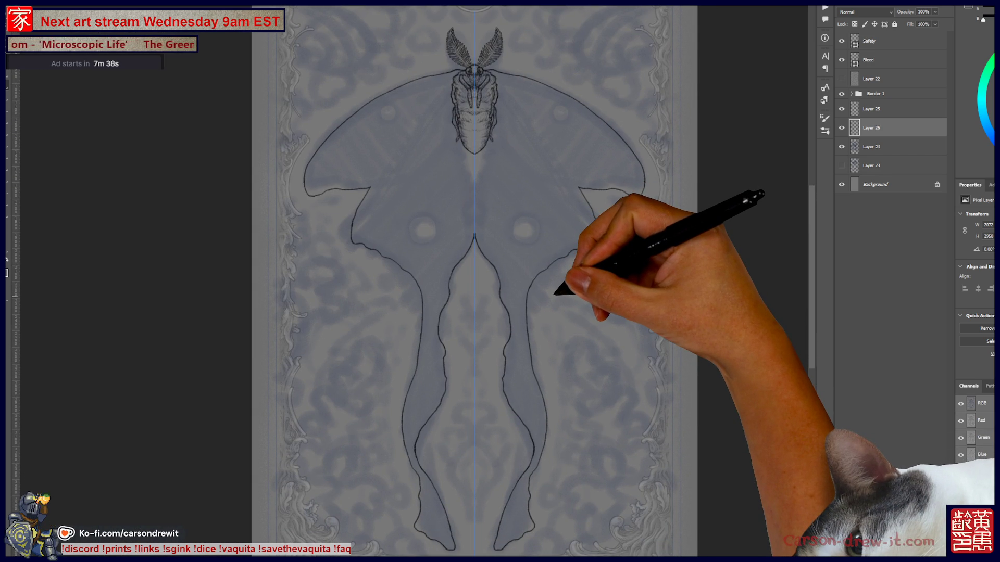